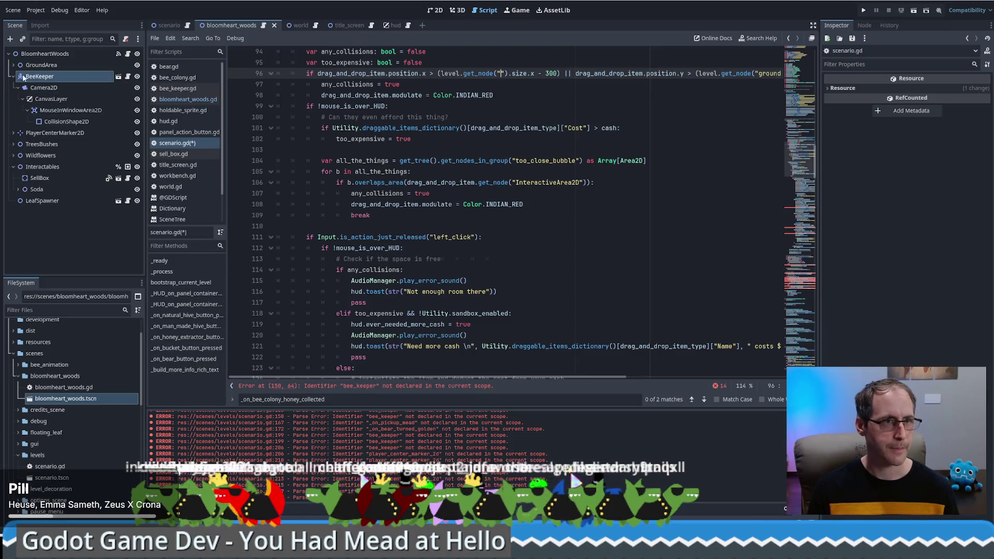
Drag the Ground node's path into line 96's first get_node call and remove the $.
{"action": "left_click", "coordinate": [13, 65]}
{"action": "mouse_move", "coordinate": [40, 76]}
{"action": "left_mouse_down"}
{"action": "mouse_move", "coordinate": [459, 95]}
{"action": "mouse_move", "coordinate": [501, 73]}
{"action": "left_mouse_up"}
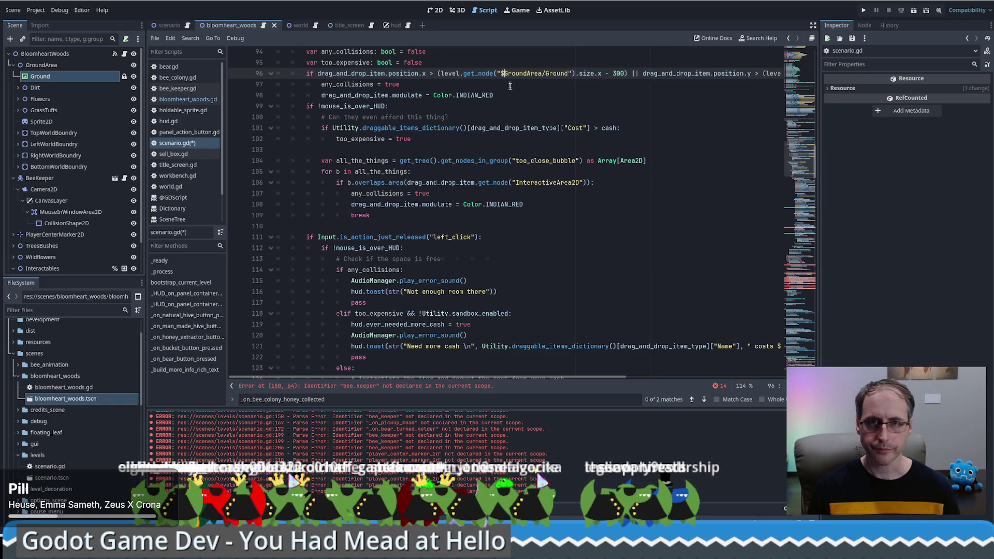
{"action": "key", "text": "Delete"}
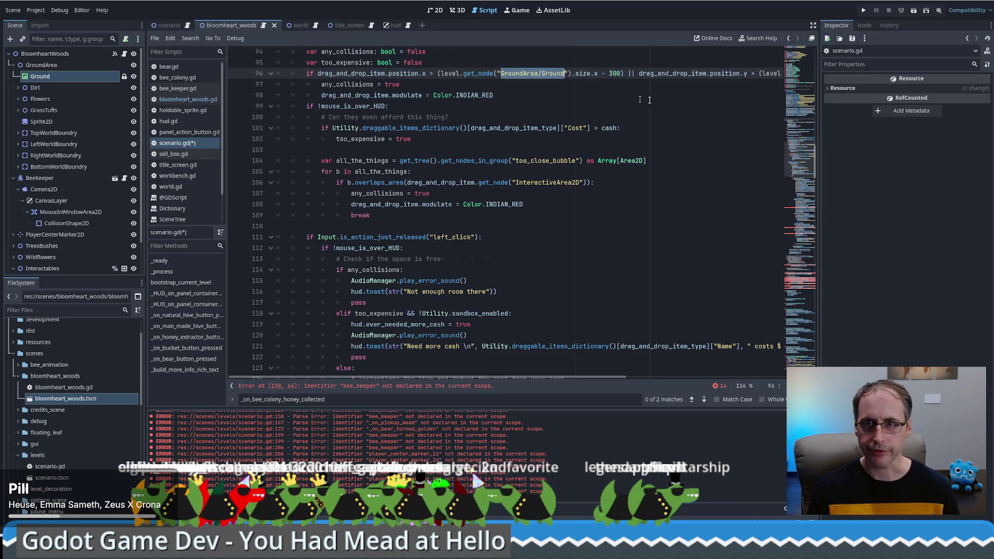
{"action": "left_click_drag", "start_coordinate": [548, 381], "coordinate": [701, 382]}
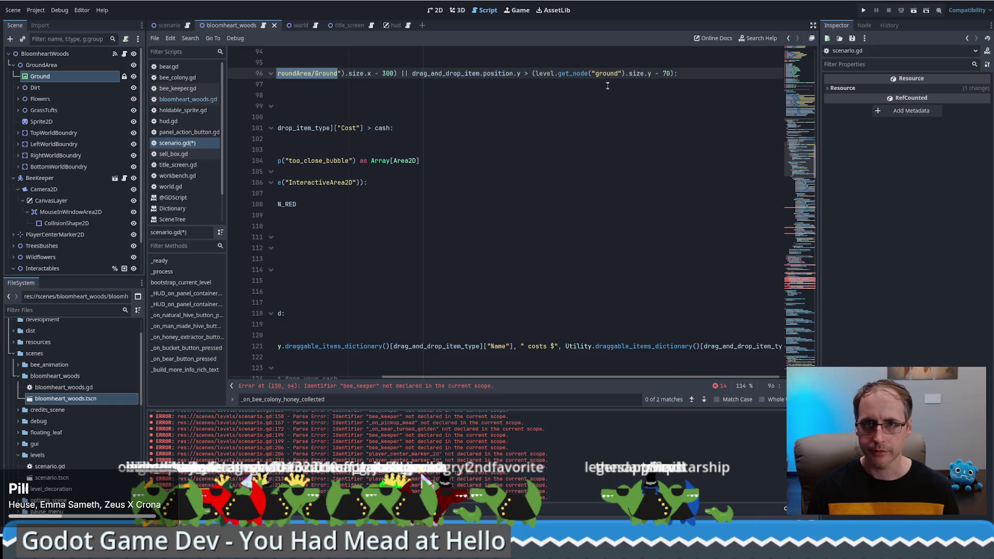
Change the second ground lookup on line 96 to the GroundArea/Ground path.
{"action": "left_click", "coordinate": [661, 73]}
{"action": "scroll", "coordinate": [619, 322], "scroll_direction": "left", "scroll_amount": 3}
{"action": "scroll", "coordinate": [622, 311], "scroll_direction": "up", "scroll_amount": 5}
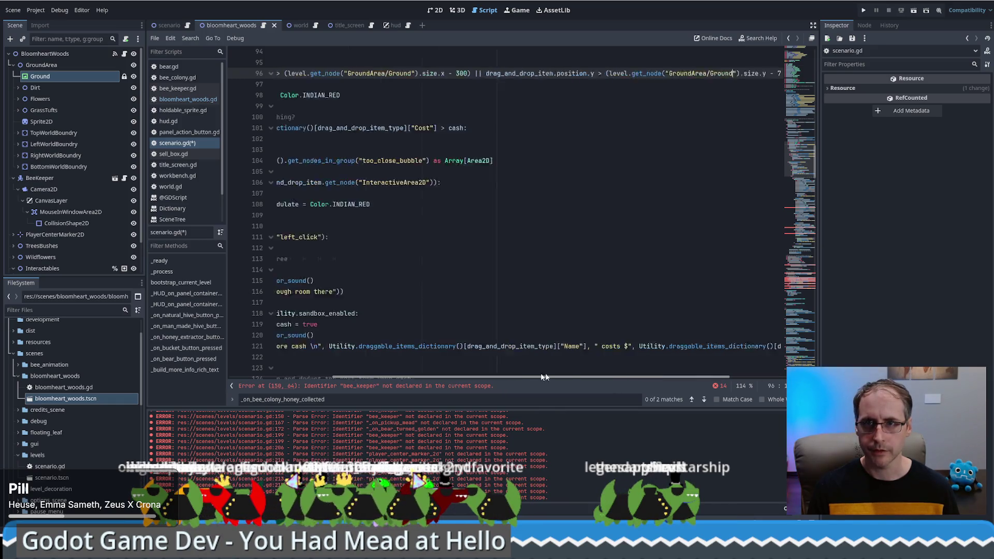
{"action": "scroll", "coordinate": [632, 268], "scroll_direction": "down", "scroll_amount": 2}
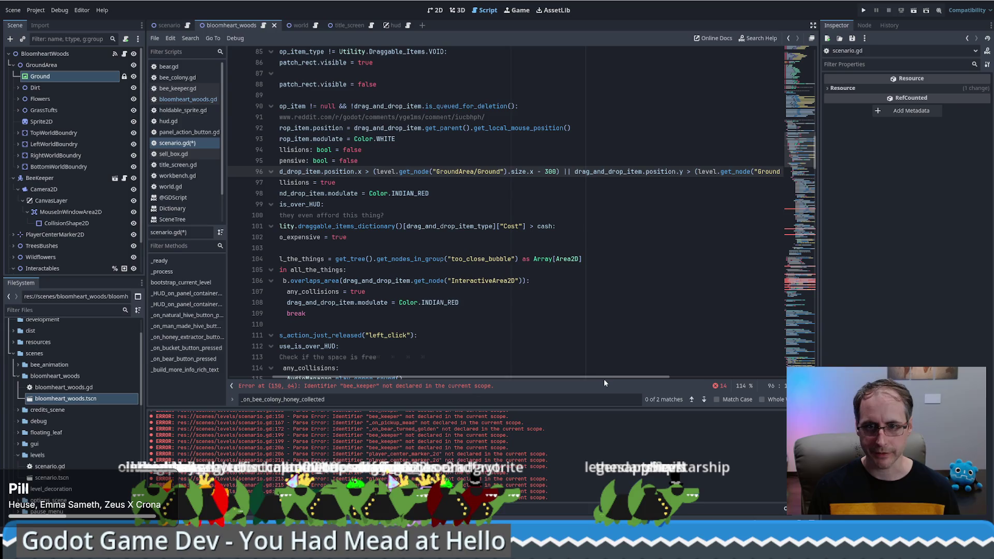
{"action": "scroll", "coordinate": [604, 379], "scroll_direction": "left", "scroll_amount": 3}
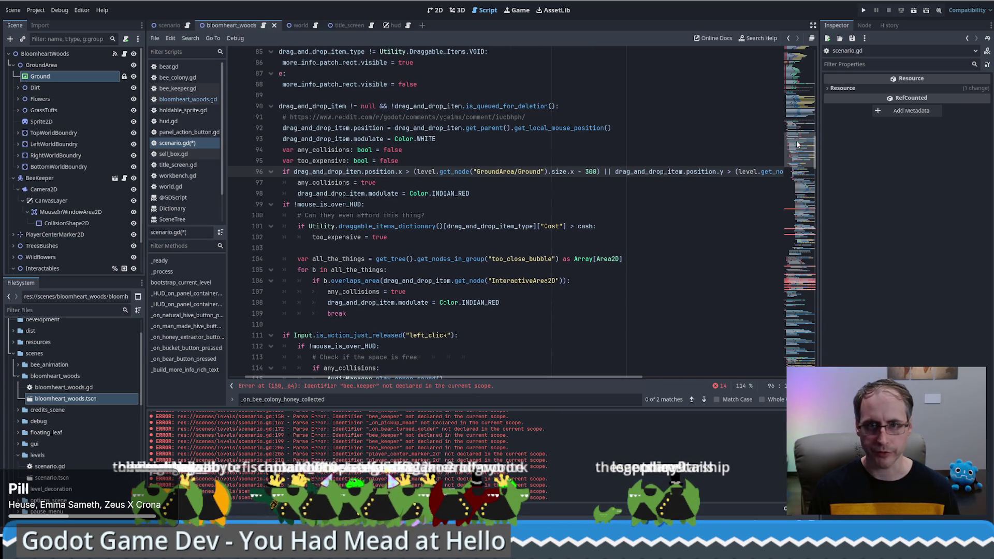
{"action": "left_click", "coordinate": [806, 176]}
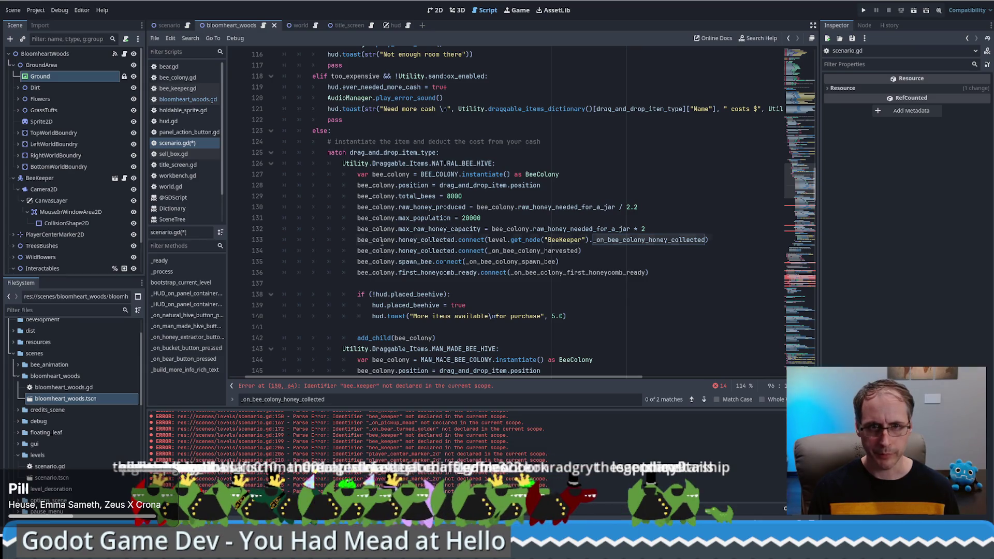
Copy level.get_node("BeeKeeper") from line 133 and paste it over bee_keeper on line 150.
{"action": "left_click_drag", "start_coordinate": [380, 240], "coordinate": [642, 240]}
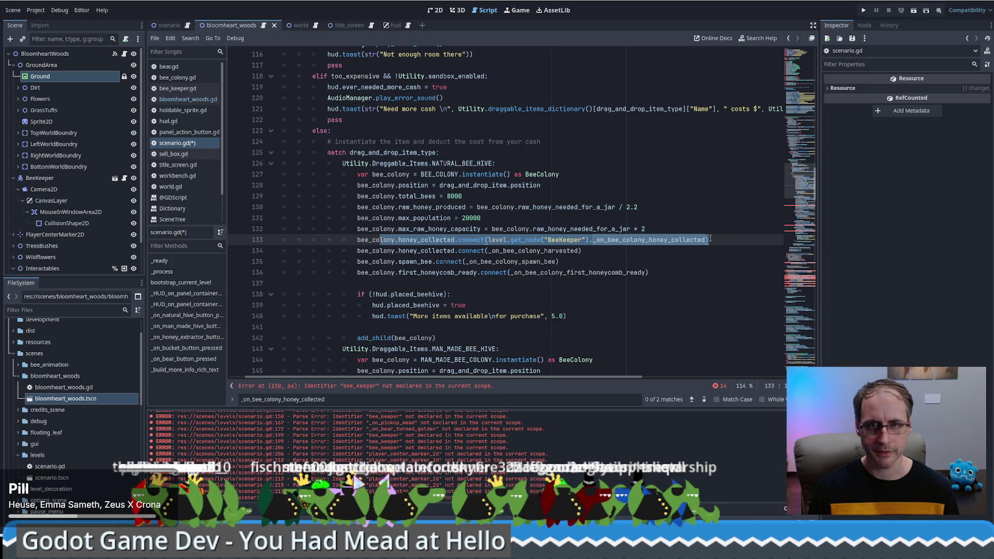
{"action": "left_click", "coordinate": [658, 239]}
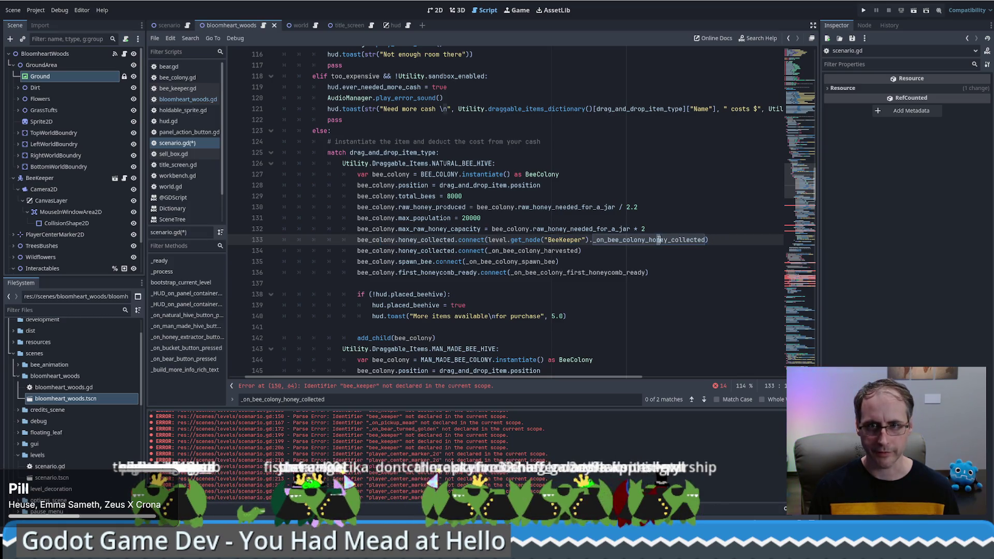
{"action": "double_click", "coordinate": [564, 240]}
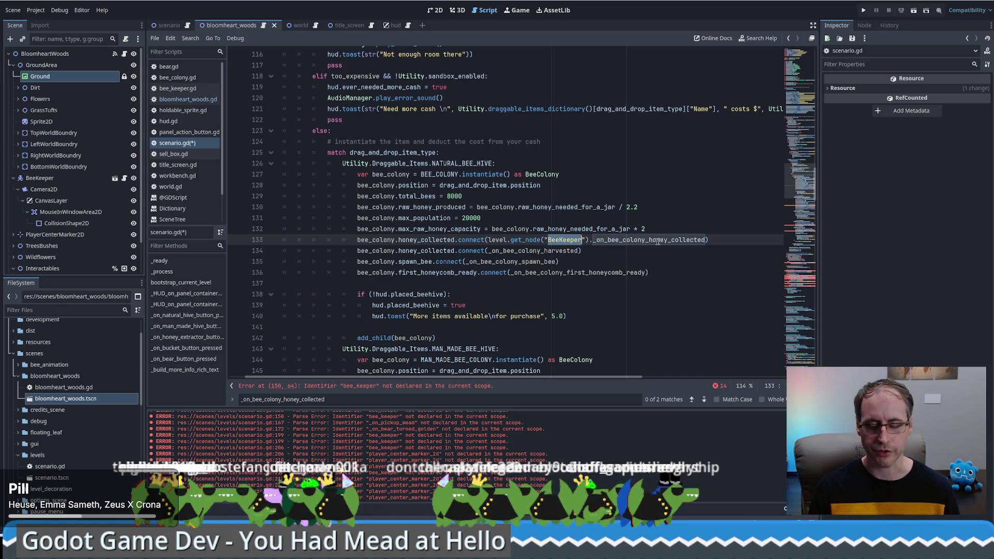
{"action": "scroll", "coordinate": [805, 190], "scroll_direction": "down", "scroll_amount": 5}
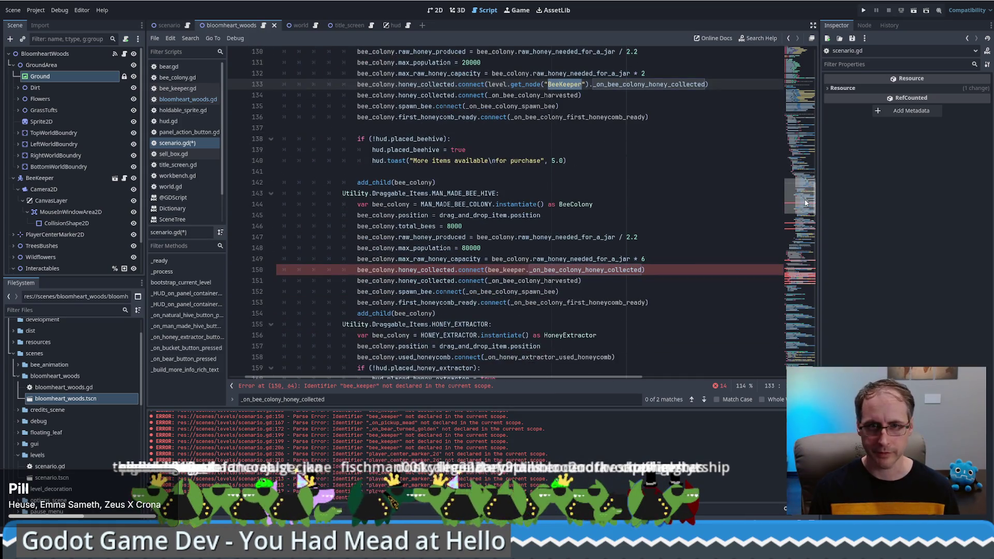
{"action": "scroll", "coordinate": [805, 190], "scroll_direction": "up", "scroll_amount": 1}
{"action": "left_click", "coordinate": [503, 136]}
{"action": "left_click_drag", "start_coordinate": [488, 125], "coordinate": [589, 126]}
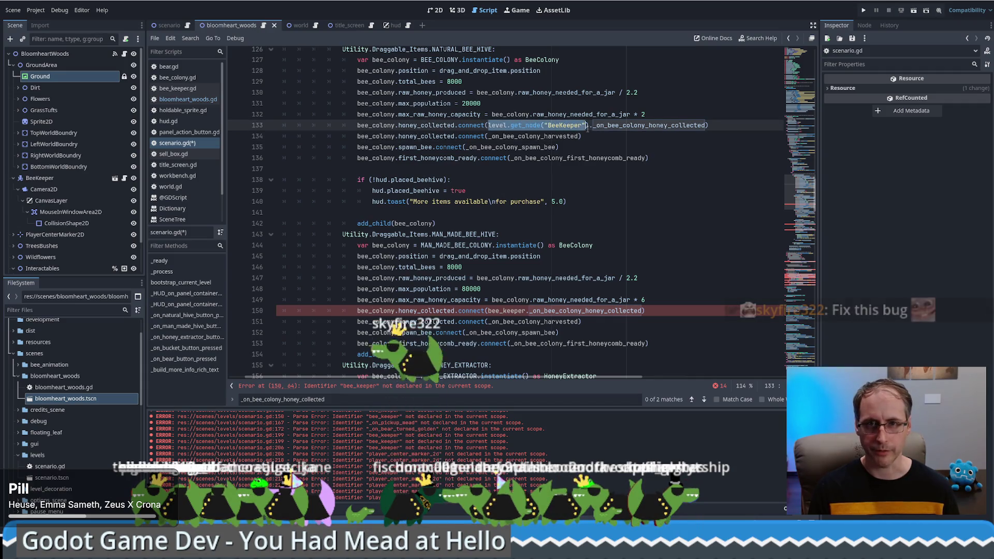
{"action": "key", "text": "ctrl+c"}
{"action": "double_click", "coordinate": [506, 310]}
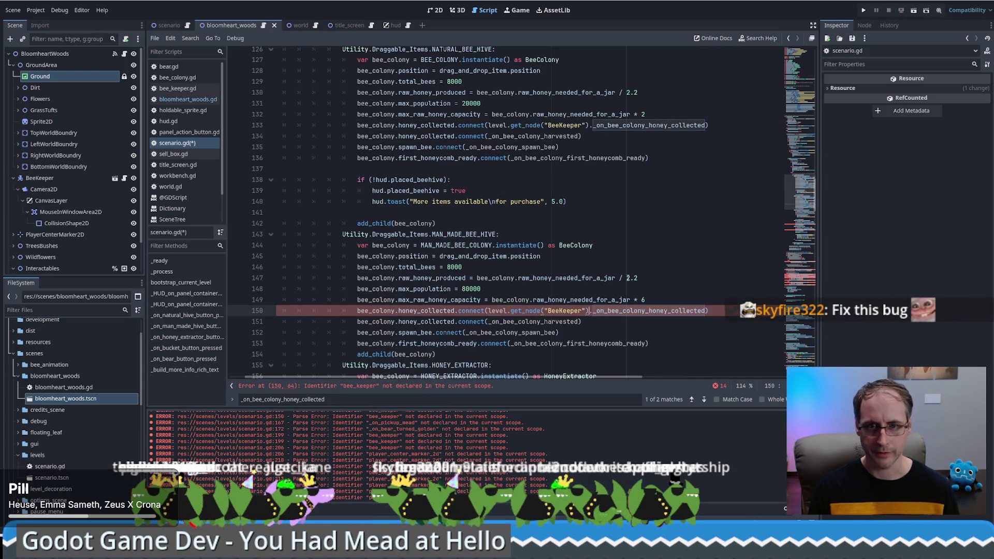
{"action": "key", "text": "ctrl+v"}
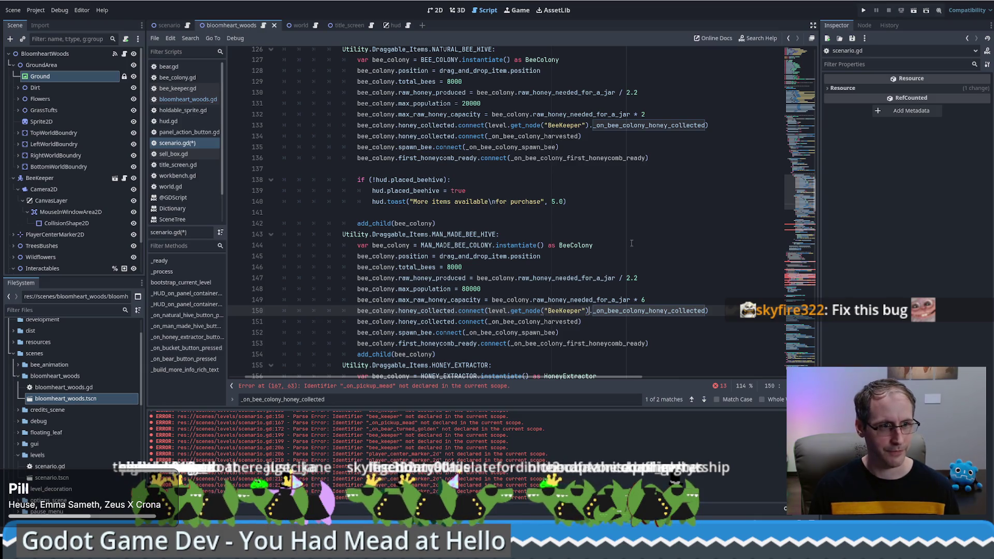
{"action": "scroll", "coordinate": [659, 279], "scroll_direction": "down", "scroll_amount": 2}
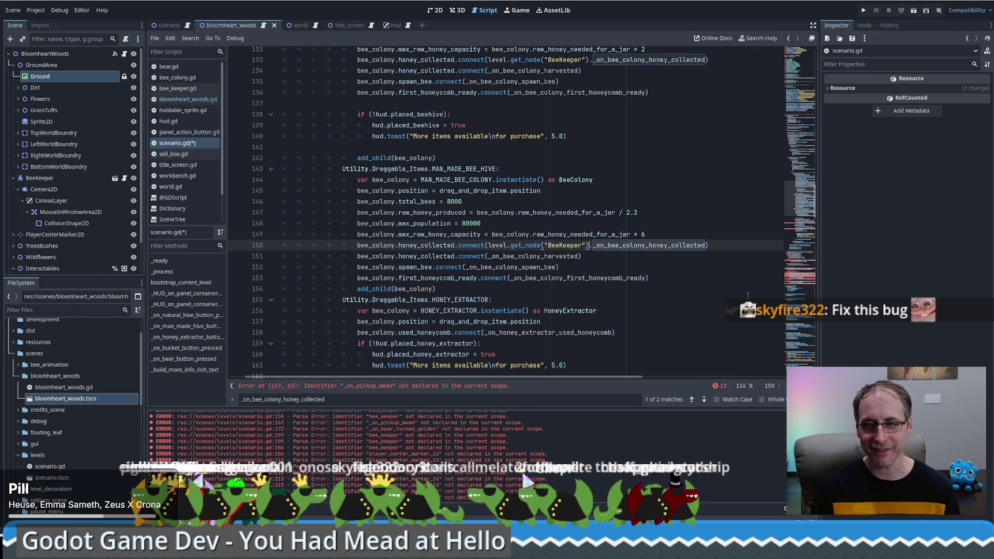
{"action": "scroll", "coordinate": [548, 247], "scroll_direction": "down", "scroll_amount": 7}
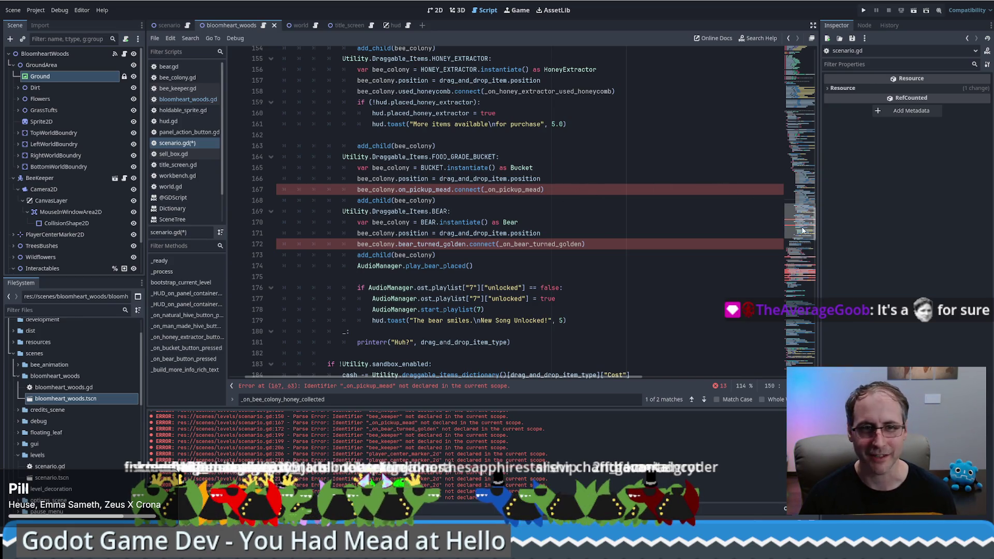
{"action": "scroll", "coordinate": [802, 230], "scroll_direction": "down", "scroll_amount": 2}
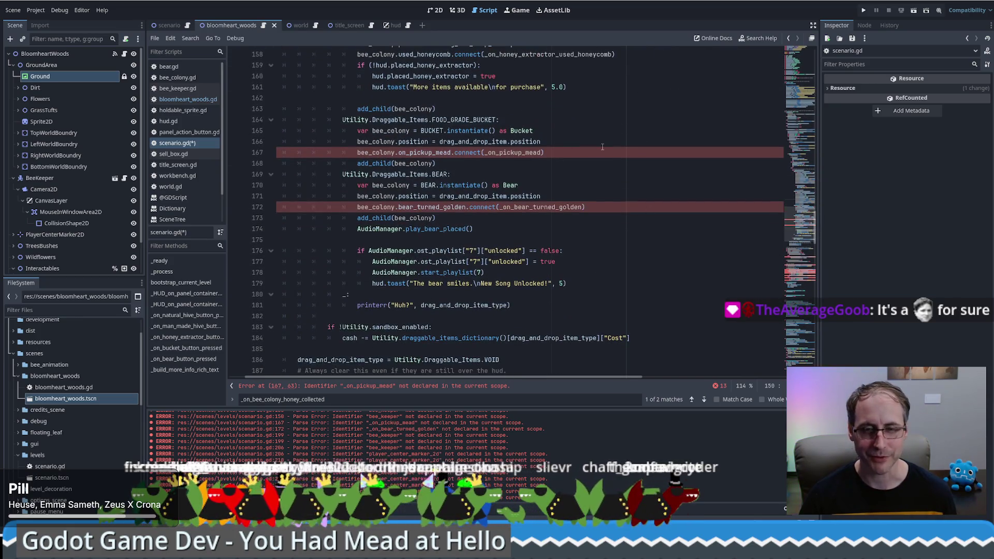
{"action": "left_click", "coordinate": [603, 147]}
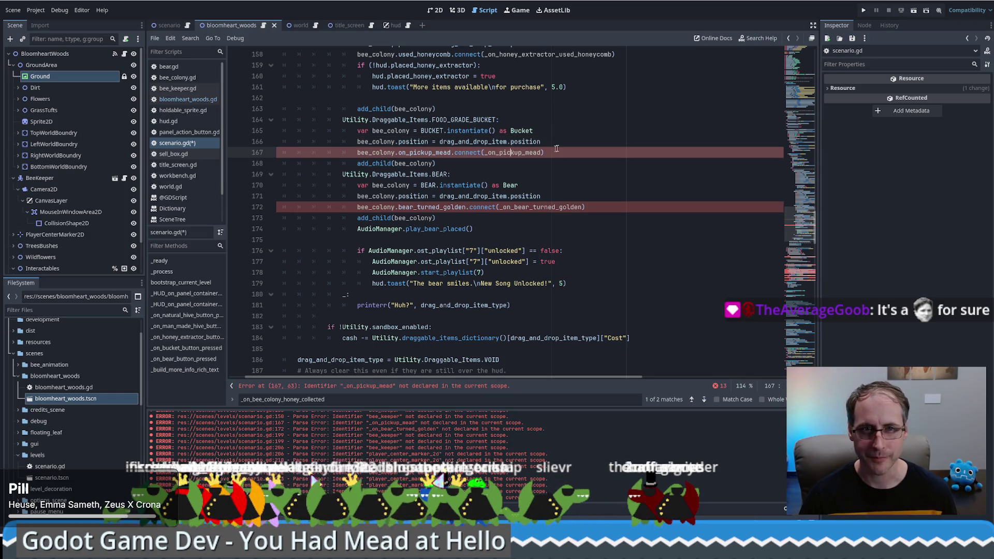
{"action": "key", "text": "Up"}
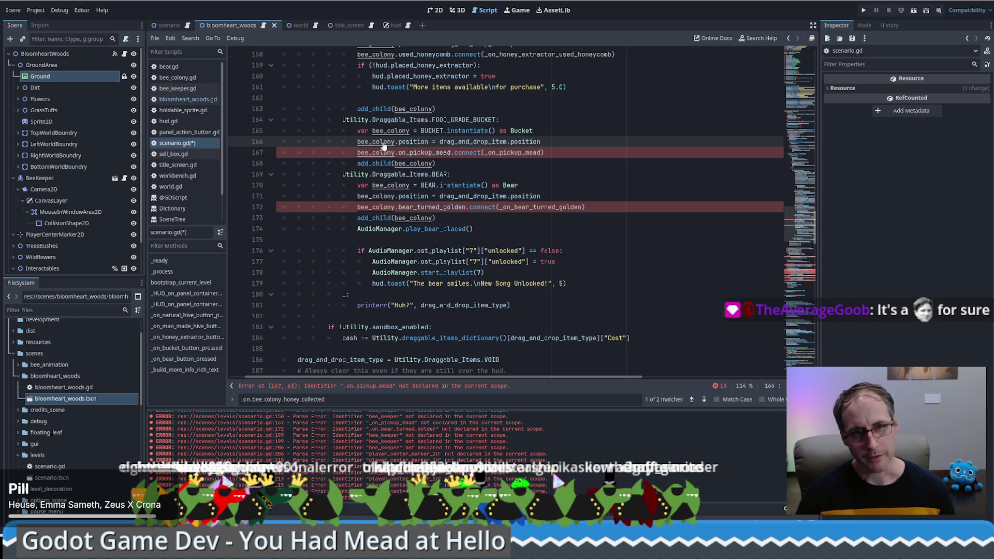
{"action": "key", "text": "ctrl+z"}
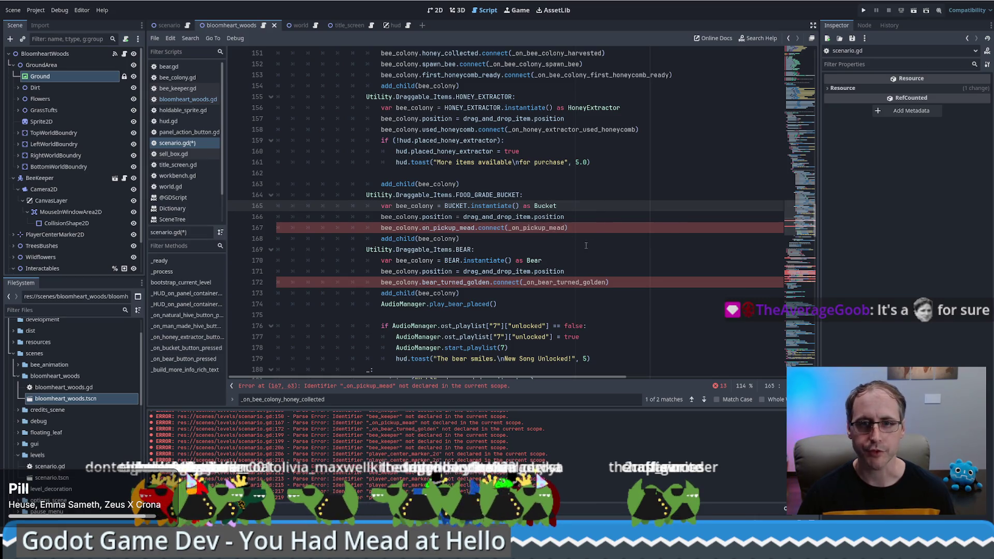
{"action": "double_click", "coordinate": [541, 228]}
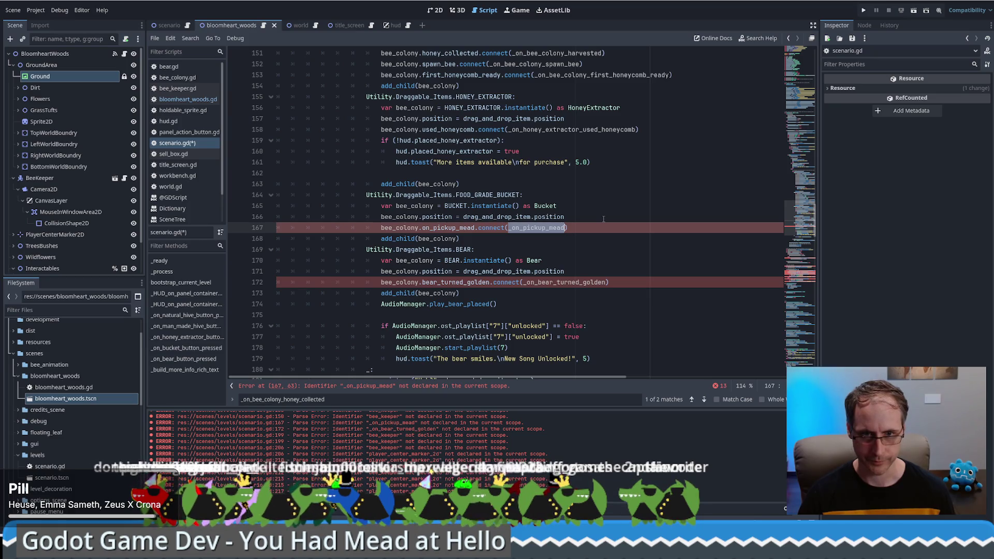
{"action": "left_click", "coordinate": [604, 219]}
{"action": "double_click", "coordinate": [531, 227]}
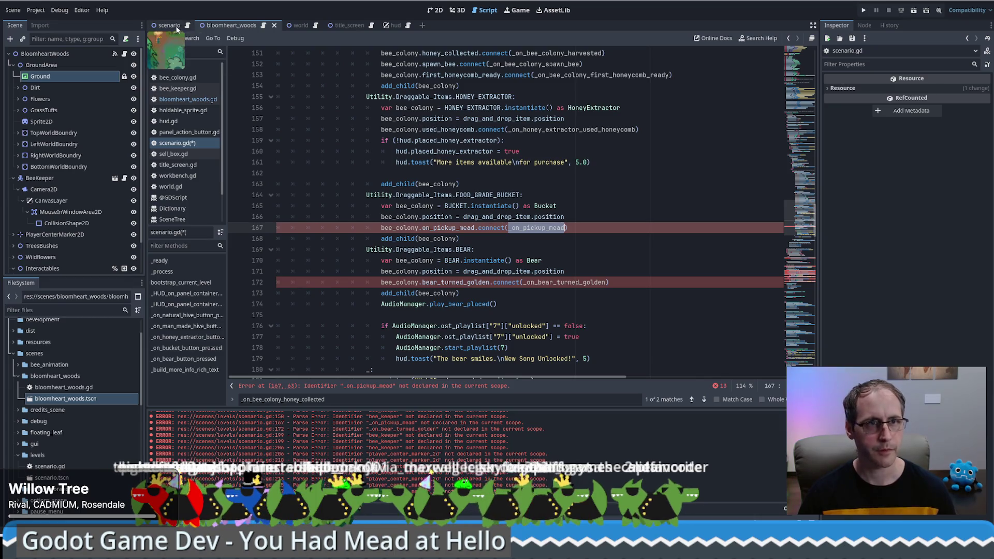
Find the _on_pickup_mead definition in bloomheart_woods.gd and inspect the function at line 42.
{"action": "left_click", "coordinate": [257, 28]}
{"action": "key", "text": "ctrl+f"}
{"action": "key", "text": "ctrl+v"}
{"action": "key", "text": "ctrl+v"}
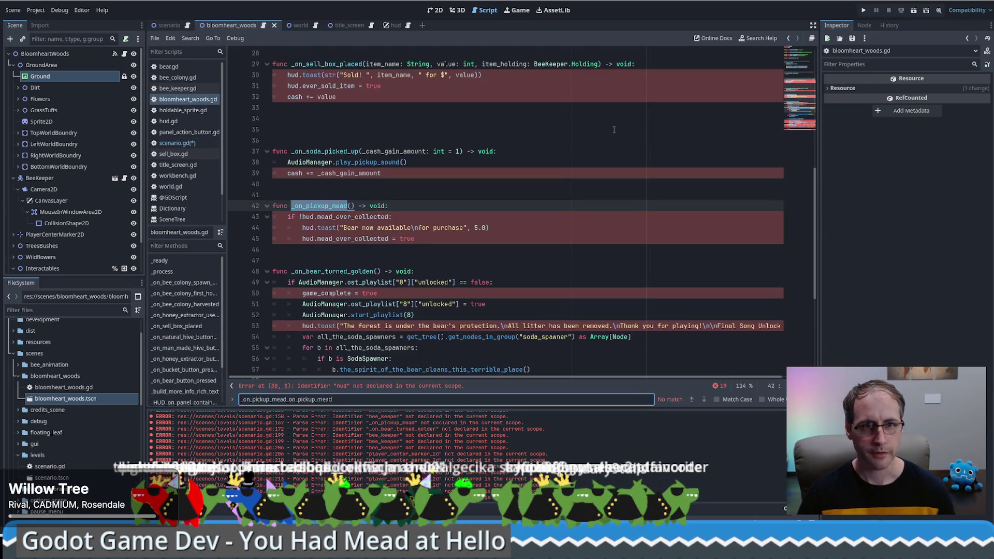
{"action": "left_click", "coordinate": [449, 195]}
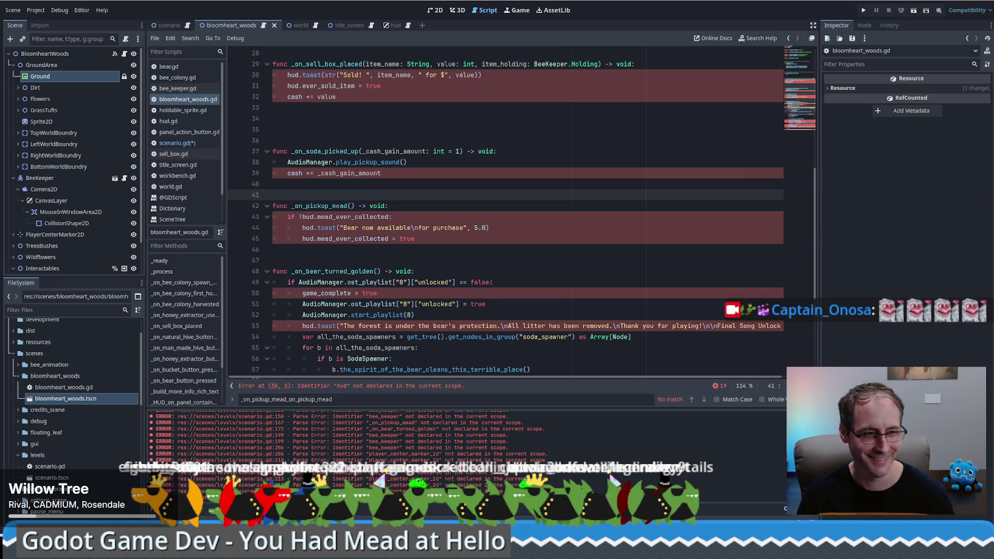
{"action": "left_click", "coordinate": [451, 260]}
{"action": "scroll", "coordinate": [543, 241], "scroll_direction": "up", "scroll_amount": 1}
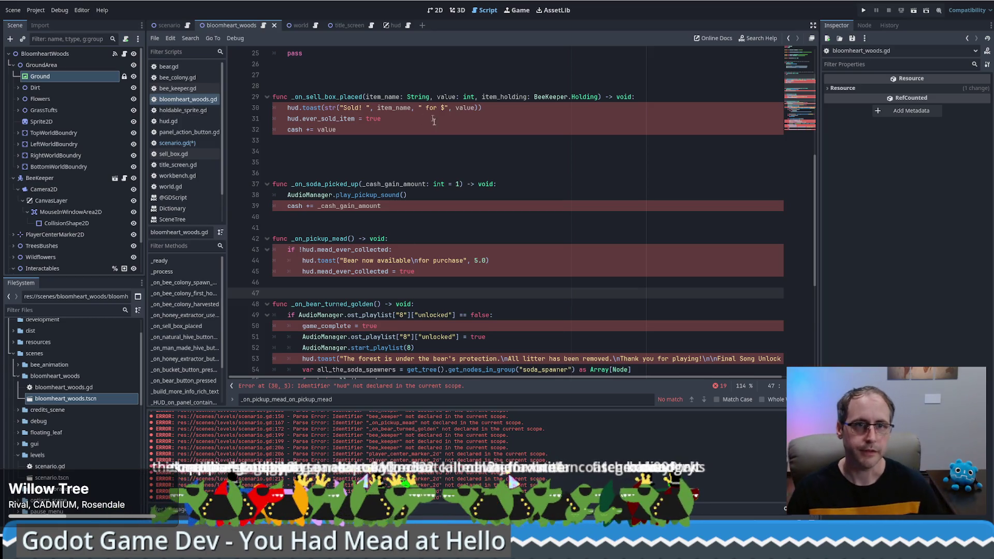
In scenario.gd, place the caret on empty line 235 after the HUD handlers.
{"action": "left_click", "coordinate": [187, 25]}
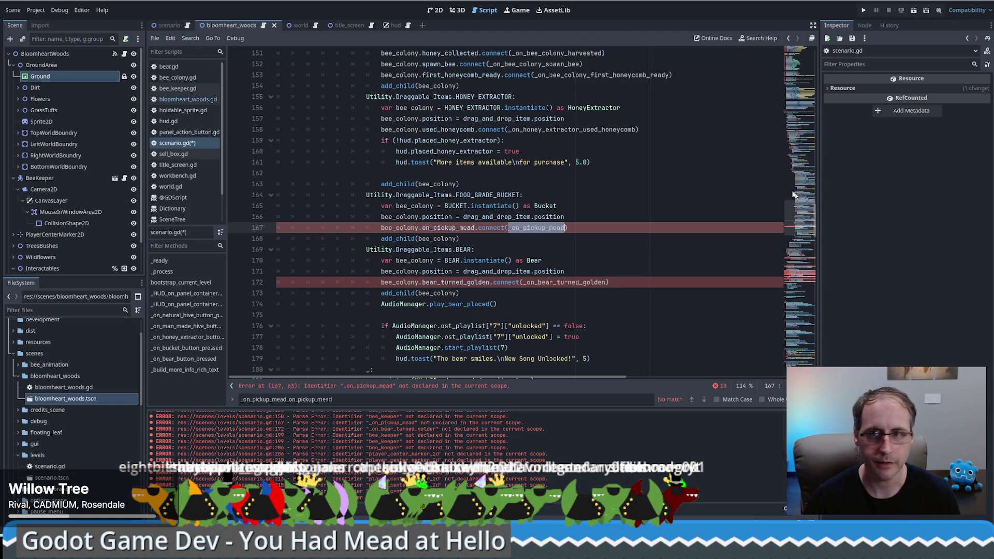
{"action": "left_click_drag", "start_coordinate": [795, 196], "coordinate": [811, 278]}
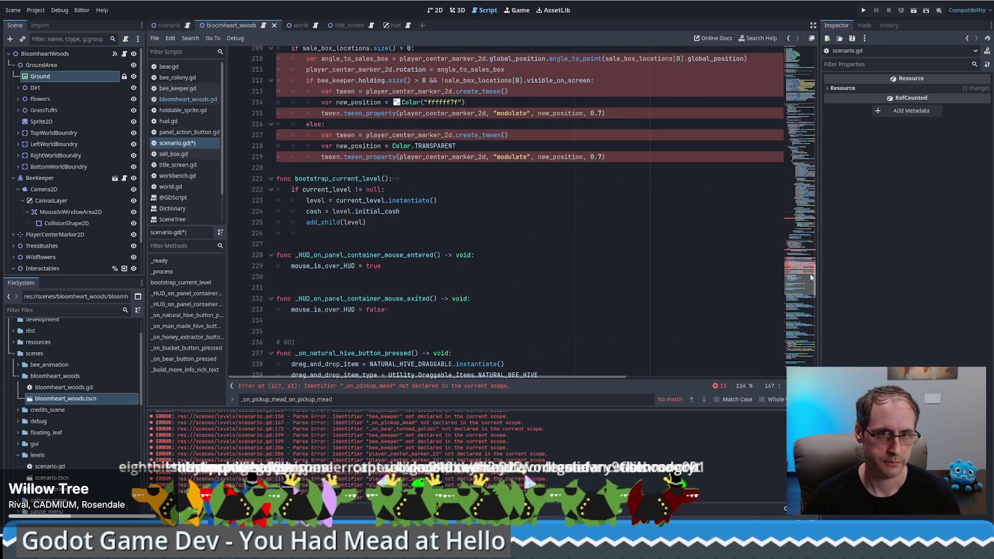
{"action": "scroll", "coordinate": [524, 326], "scroll_direction": "down", "scroll_amount": 15}
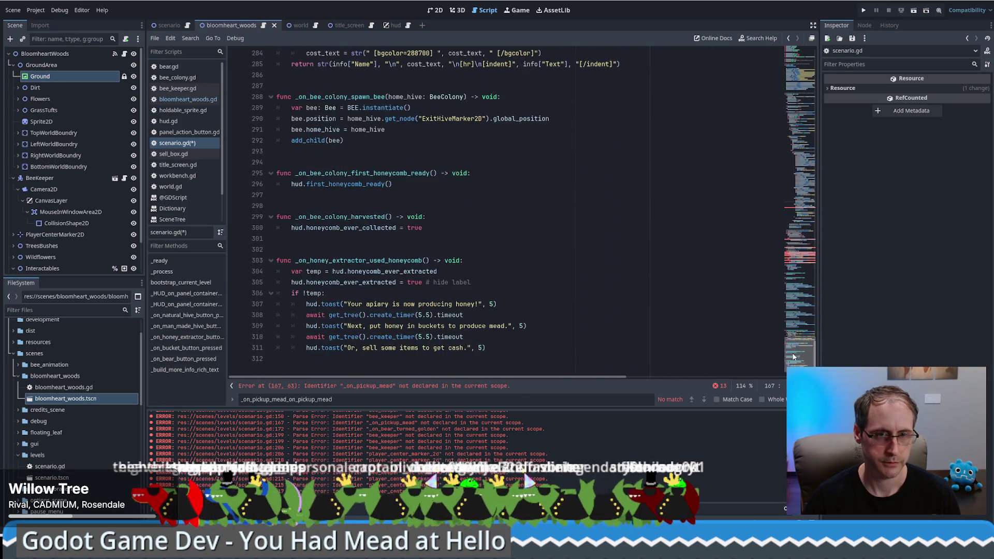
{"action": "scroll", "coordinate": [286, 216], "scroll_direction": "up", "scroll_amount": 15}
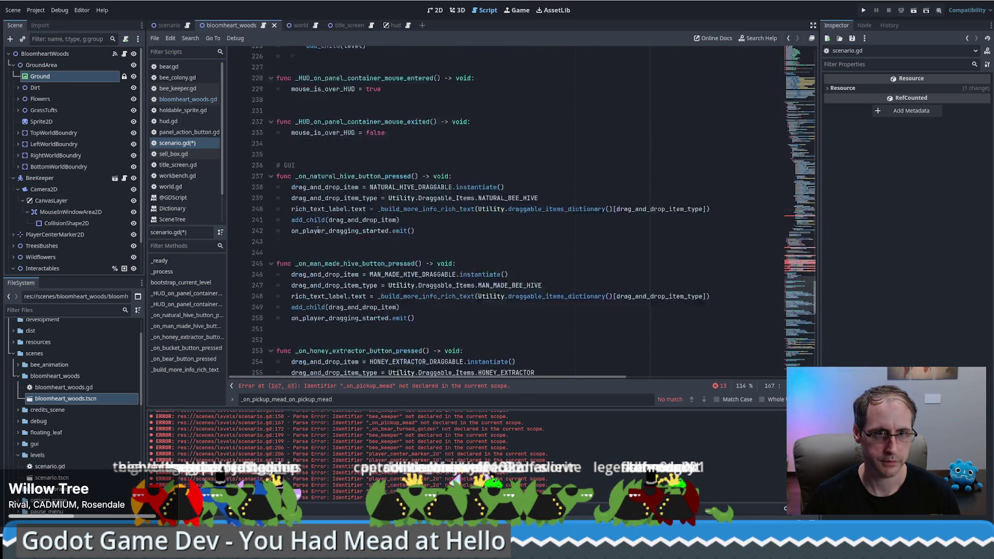
{"action": "left_click", "coordinate": [305, 299]}
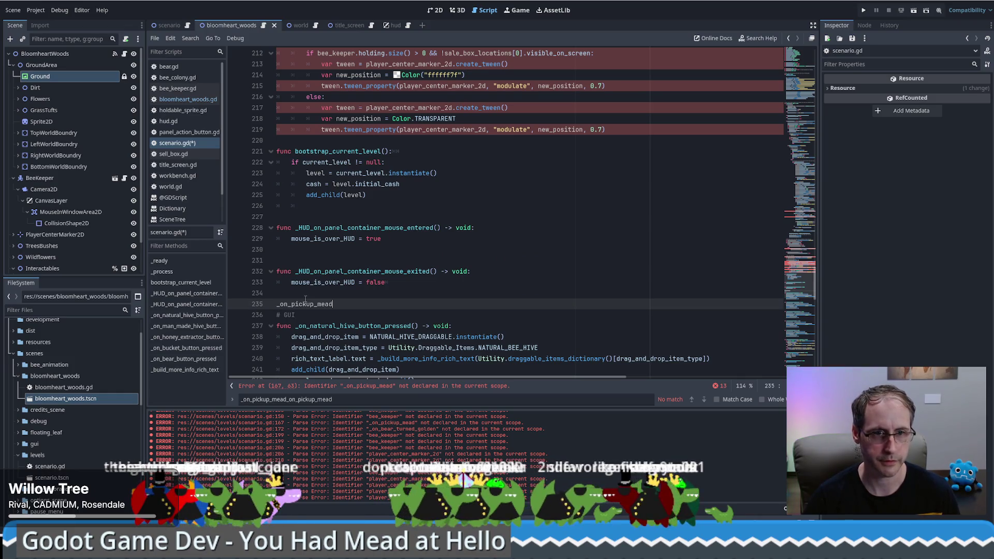
{"action": "key", "text": "ctrl+z"}
{"action": "key", "text": "ctrl+grave"}
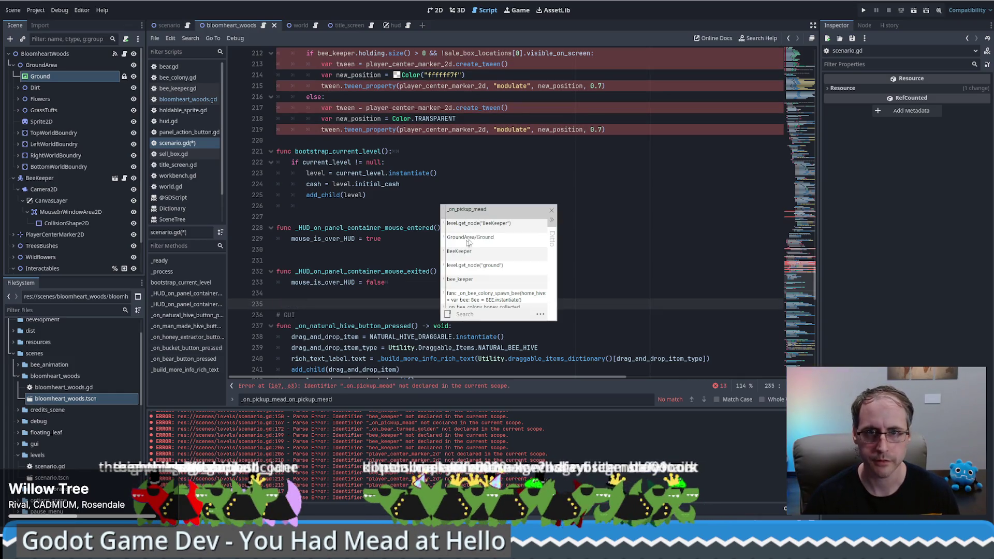
{"action": "key", "text": "Escape"}
{"action": "key", "text": "Up"}
{"action": "key", "text": "Up"}
Cut the _on_pickup_mead and _on_bear_turned_golden functions out of bloomheart_woods.gd.
{"action": "left_click", "coordinate": [267, 26]}
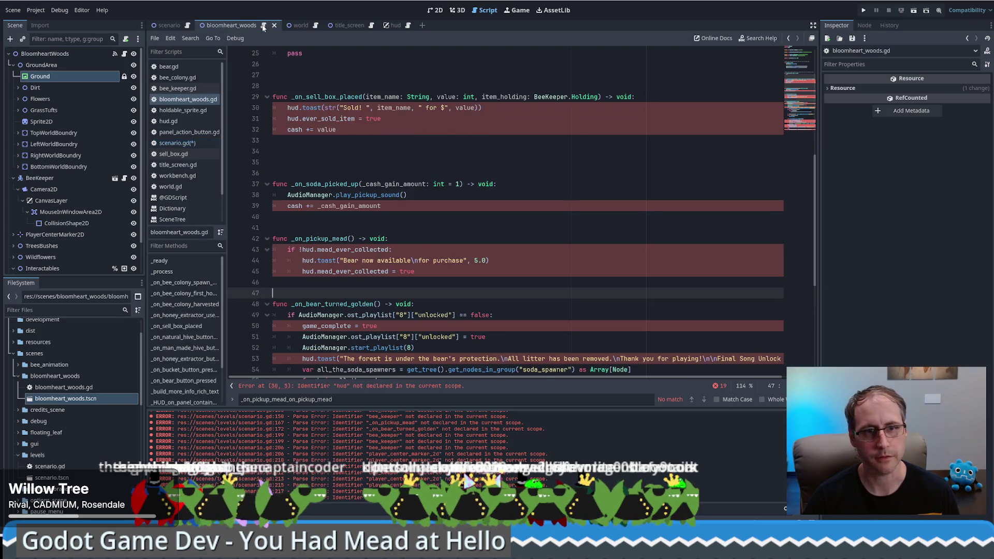
{"action": "key", "text": "ctrl+f"}
{"action": "key", "text": "ctrl+v"}
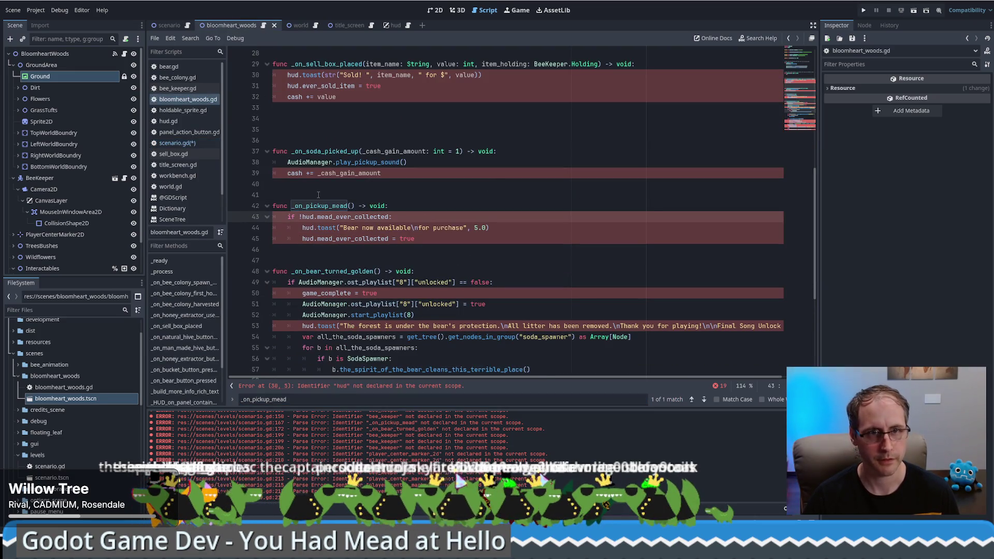
{"action": "left_click_drag", "start_coordinate": [270, 198], "coordinate": [355, 228]}
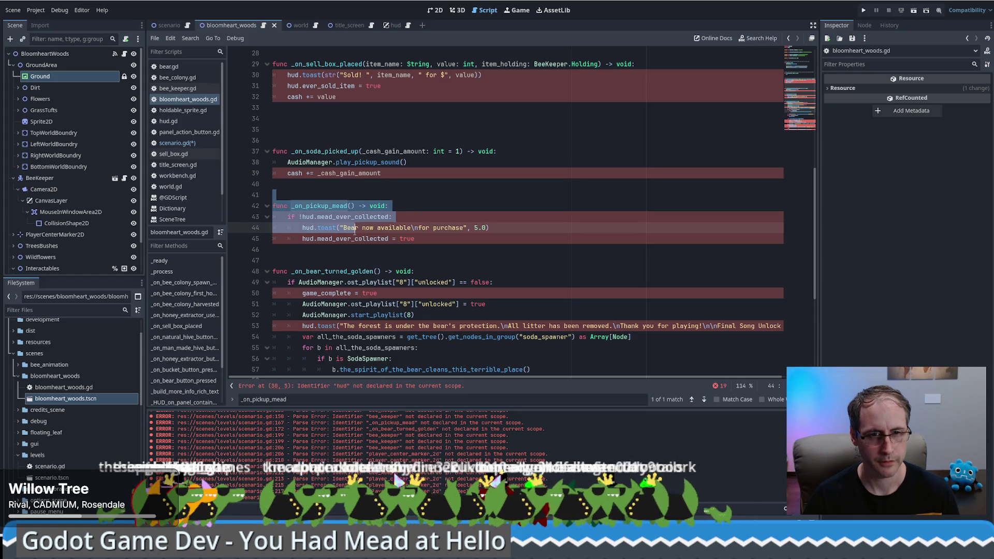
{"action": "left_click", "coordinate": [268, 271]}
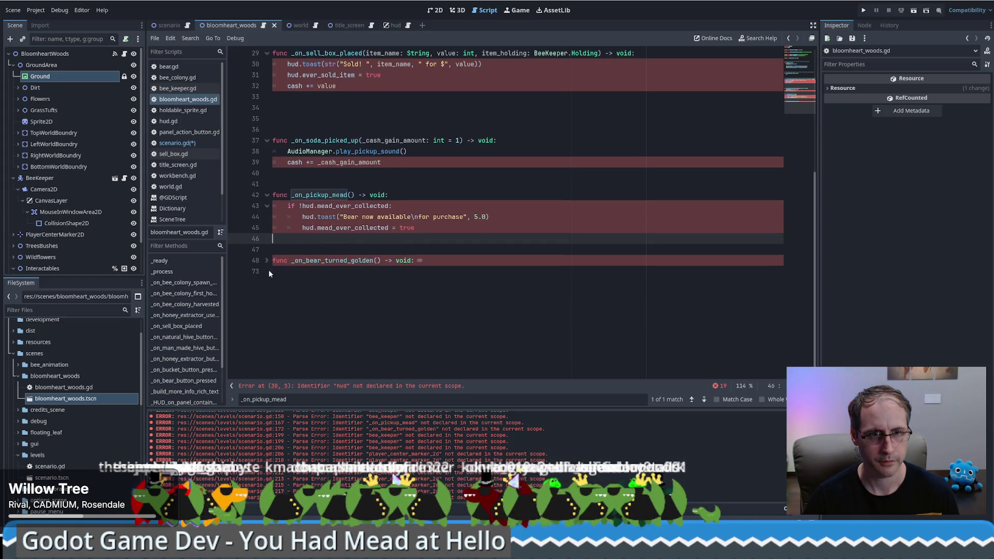
{"action": "left_click", "coordinate": [267, 262]}
{"action": "left_click", "coordinate": [306, 176]}
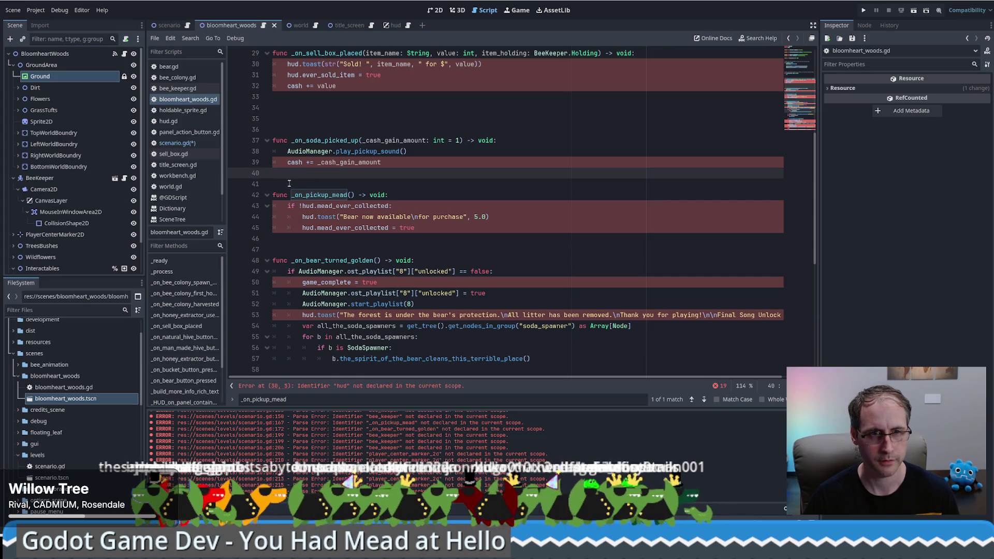
{"action": "mouse_move", "coordinate": [293, 184]}
{"action": "left_mouse_down"}
{"action": "mouse_move", "coordinate": [393, 228]}
{"action": "mouse_move", "coordinate": [362, 256]}
{"action": "mouse_move", "coordinate": [466, 357]}
{"action": "mouse_move", "coordinate": [593, 352]}
{"action": "left_mouse_up"}
{"action": "key", "text": "Delete"}
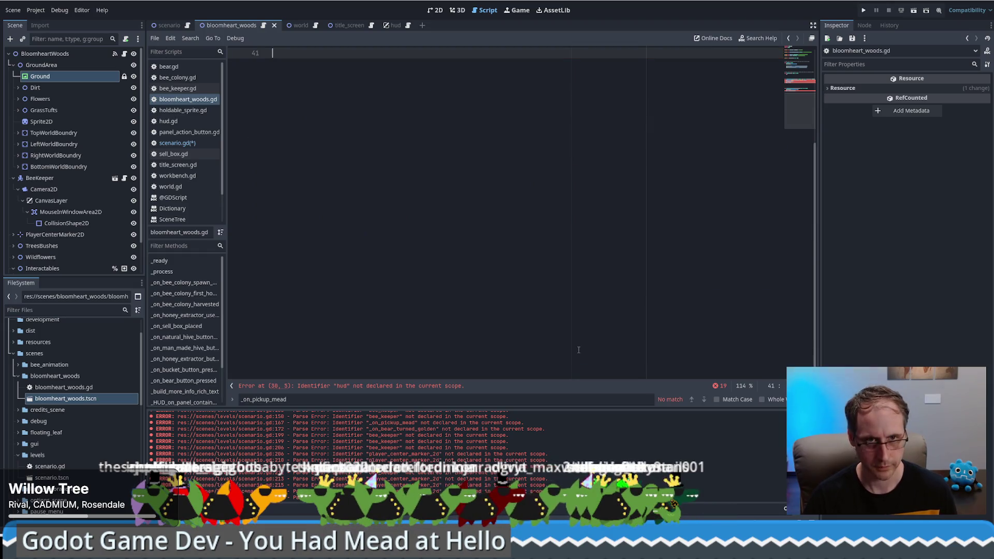
Paste both functions into scenario.gd on the blank line after the HUD handlers.
{"action": "left_click", "coordinate": [188, 27]}
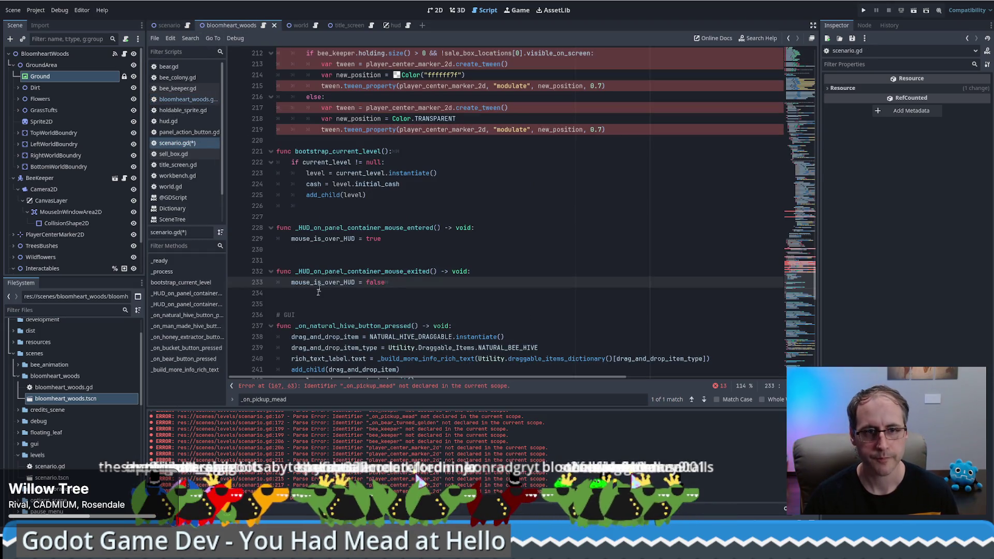
{"action": "triple_click", "coordinate": [296, 298]}
{"action": "key", "text": "ctrl+v"}
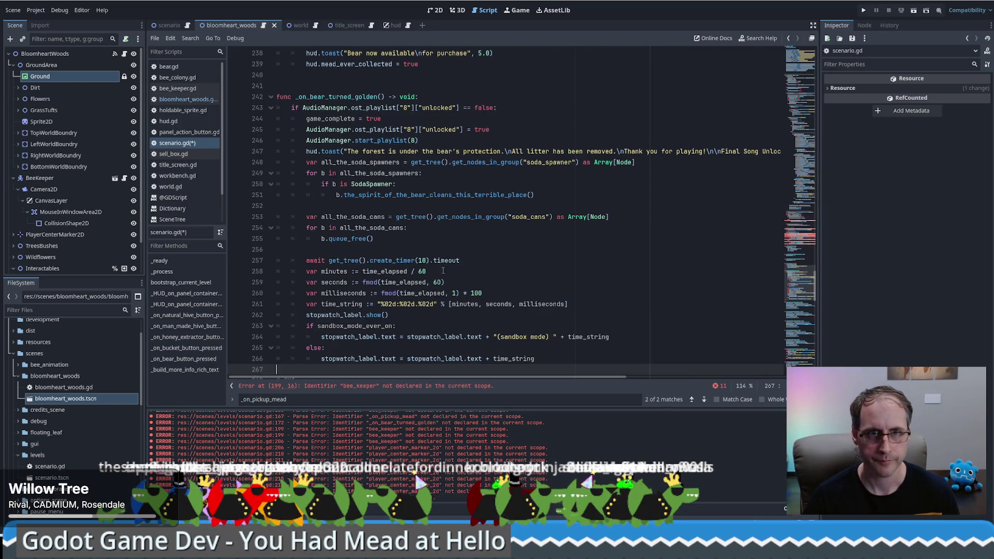
{"action": "scroll", "coordinate": [444, 270], "scroll_direction": "up", "scroll_amount": 7}
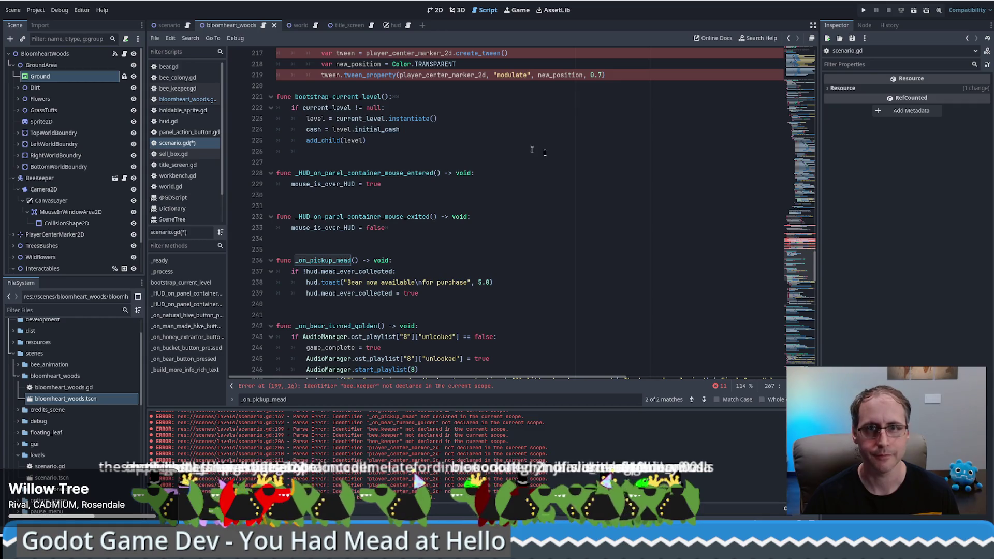
Replace both bee_keeper references on line 199 with level.get_node("BeeKeeper"), then select line 206's.
{"action": "mouse_move", "coordinate": [808, 269]}
{"action": "left_mouse_down"}
{"action": "mouse_move", "coordinate": [812, 155]}
{"action": "mouse_move", "coordinate": [813, 243]}
{"action": "left_mouse_up"}
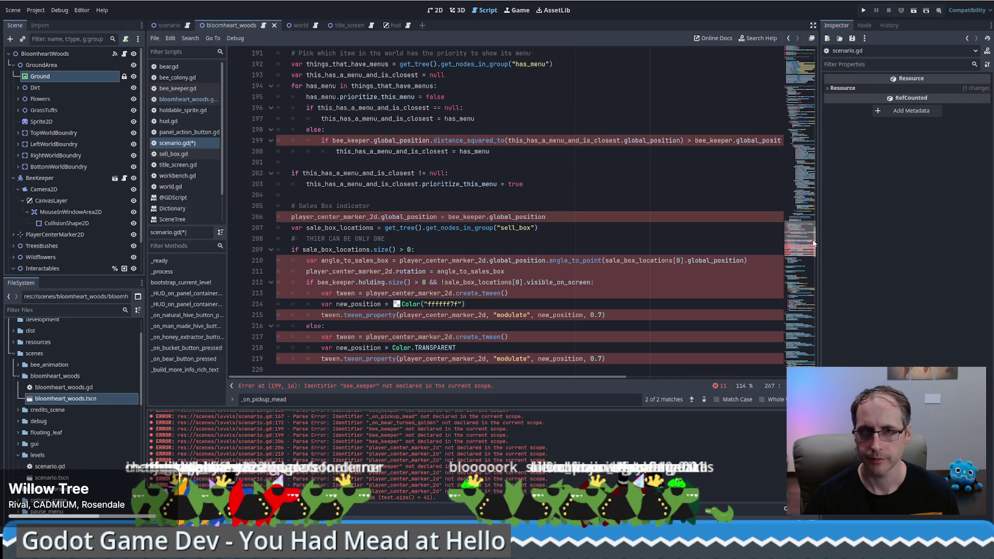
{"action": "mouse_move", "coordinate": [813, 243]}
{"action": "left_mouse_down"}
{"action": "mouse_move", "coordinate": [809, 149]}
{"action": "mouse_move", "coordinate": [810, 191]}
{"action": "left_mouse_up"}
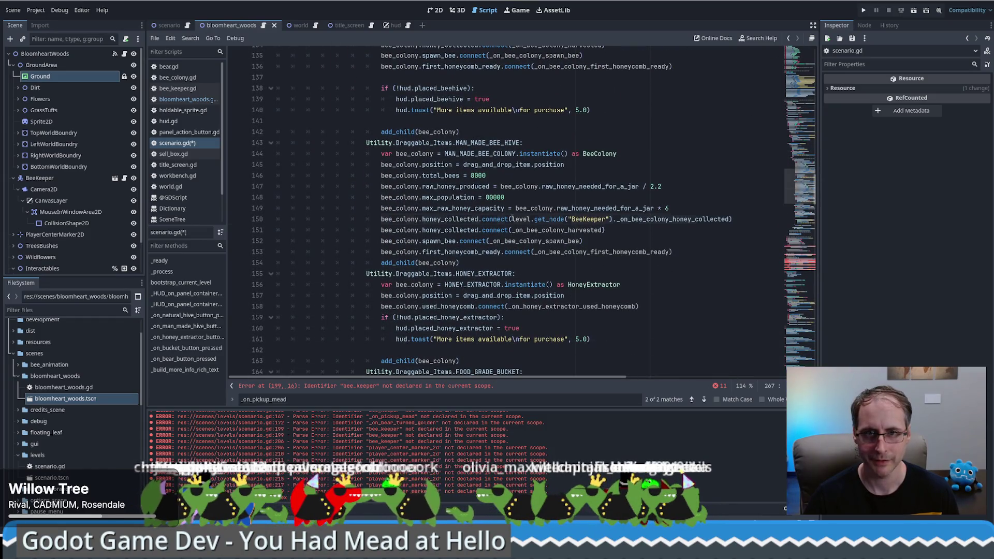
{"action": "left_click_drag", "start_coordinate": [512, 219], "coordinate": [618, 220]}
{"action": "key", "text": "ctrl+c"}
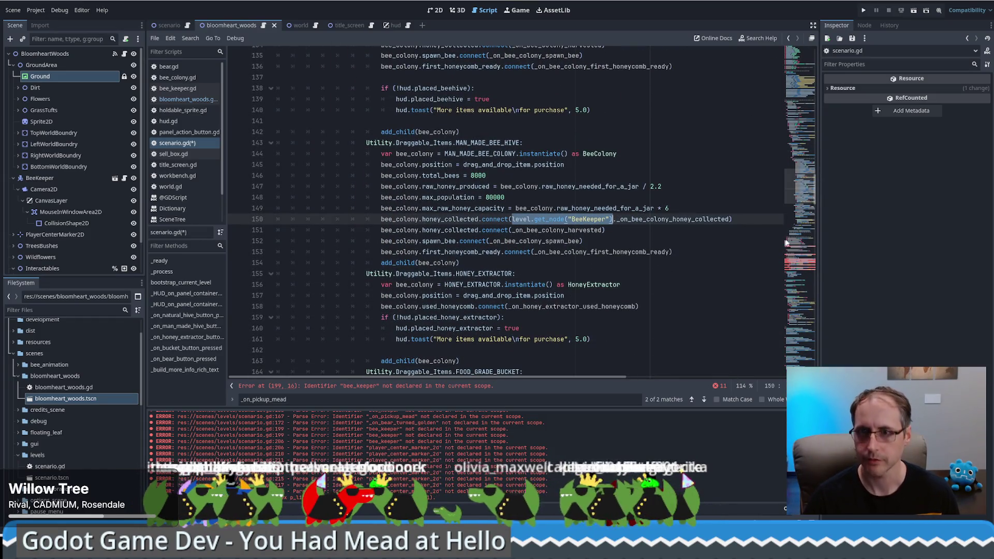
{"action": "left_click_drag", "start_coordinate": [806, 202], "coordinate": [806, 247]}
{"action": "double_click", "coordinate": [352, 213]}
{"action": "key", "text": "ctrl+v"}
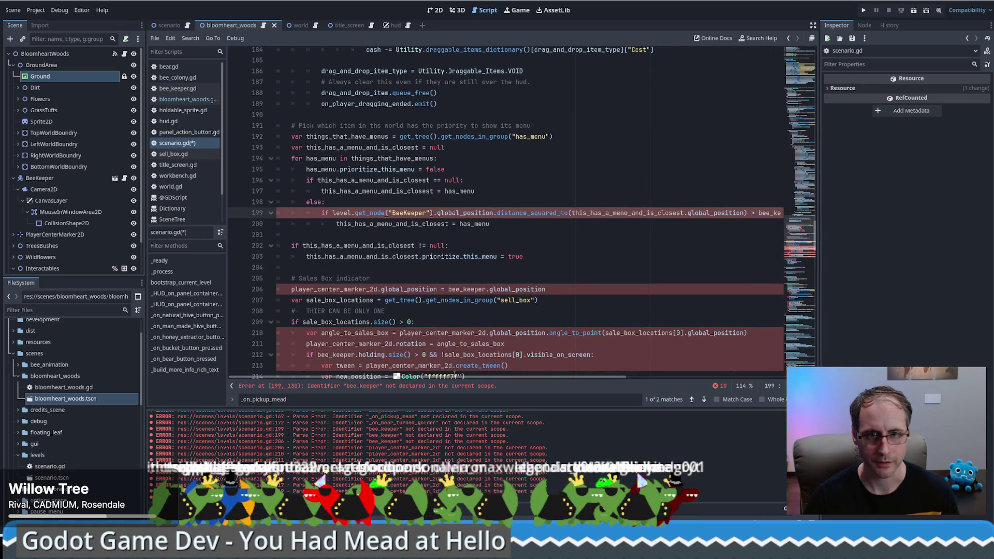
{"action": "mouse_move", "coordinate": [455, 379]}
{"action": "left_mouse_down"}
{"action": "mouse_move", "coordinate": [631, 369]}
{"action": "mouse_move", "coordinate": [470, 361]}
{"action": "mouse_move", "coordinate": [632, 380]}
{"action": "mouse_move", "coordinate": [330, 367]}
{"action": "left_mouse_up"}
{"action": "double_click", "coordinate": [599, 213]}
{"action": "key", "text": "ctrl+v"}
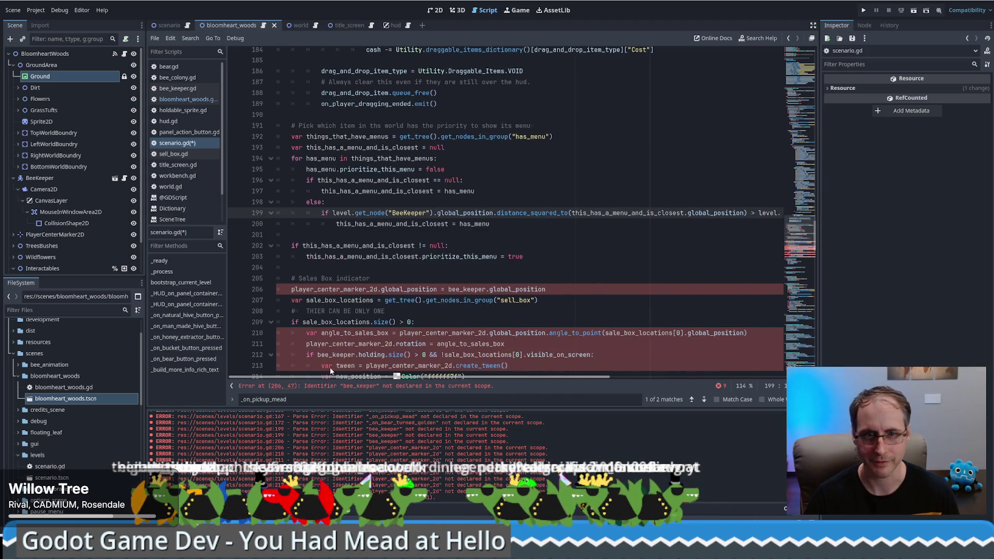
{"action": "double_click", "coordinate": [466, 290]}
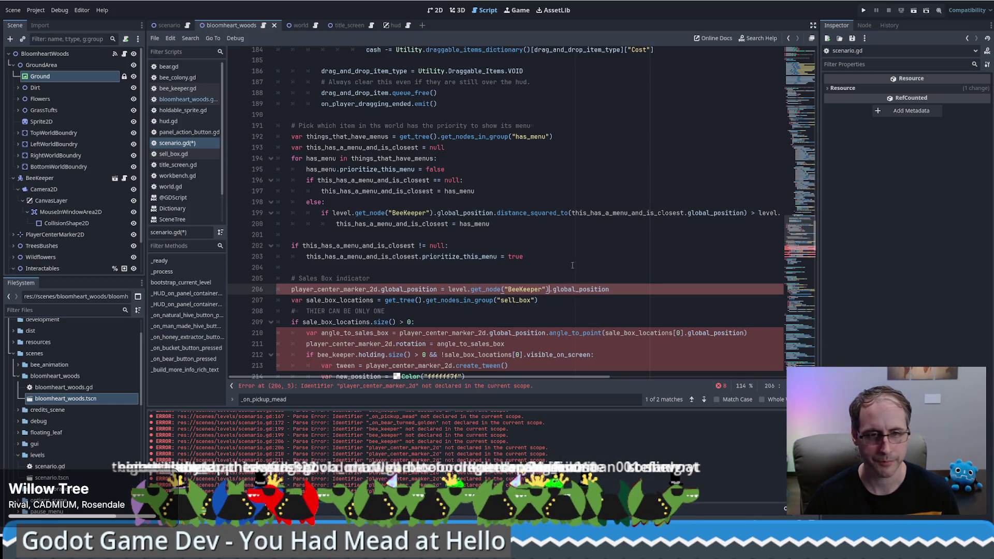
{"action": "scroll", "coordinate": [557, 258], "scroll_direction": "down", "scroll_amount": 4}
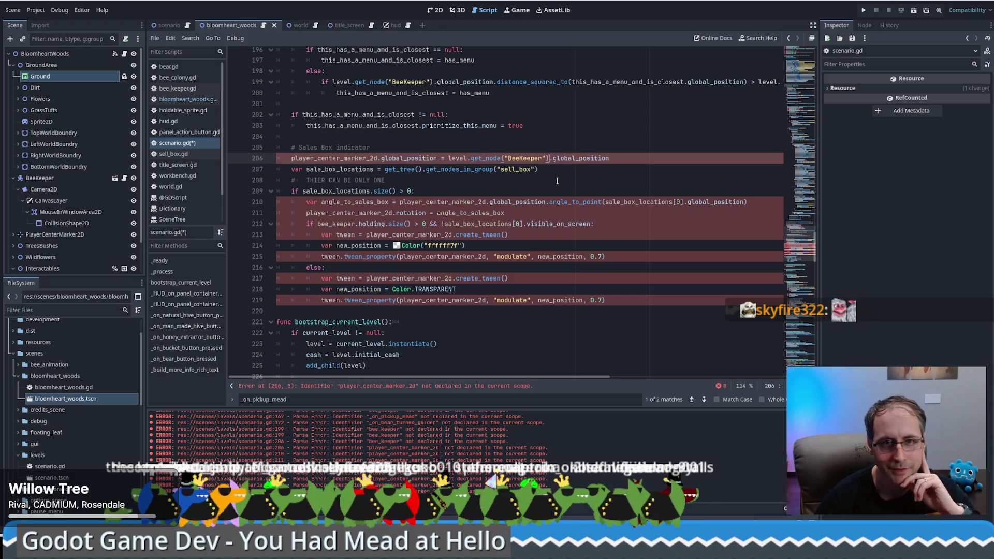
{"action": "scroll", "coordinate": [466, 187], "scroll_direction": "down", "scroll_amount": 1}
{"action": "scroll", "coordinate": [517, 213], "scroll_direction": "up", "scroll_amount": 2}
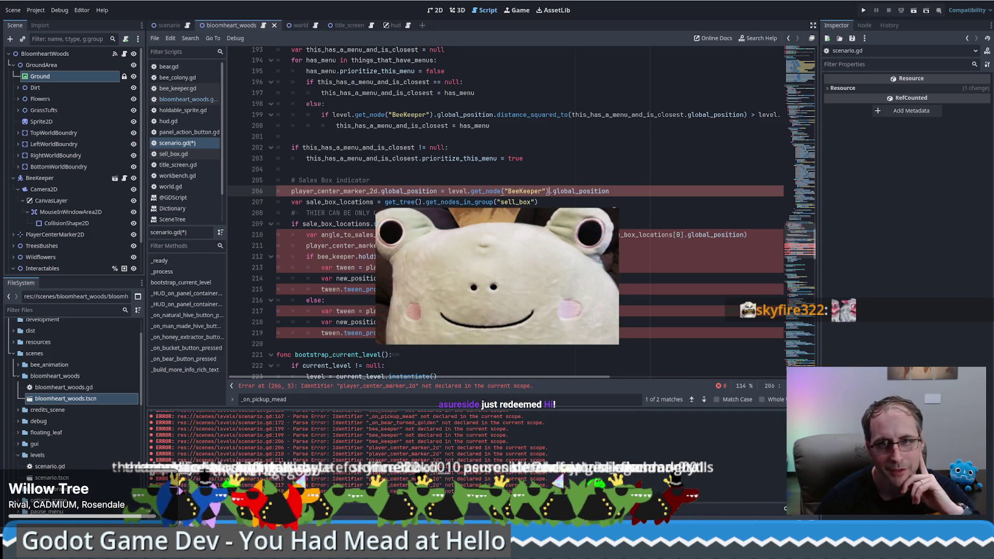
{"action": "scroll", "coordinate": [798, 238], "scroll_direction": "up", "scroll_amount": 4}
{"action": "scroll", "coordinate": [797, 238], "scroll_direction": "down", "scroll_amount": 6}
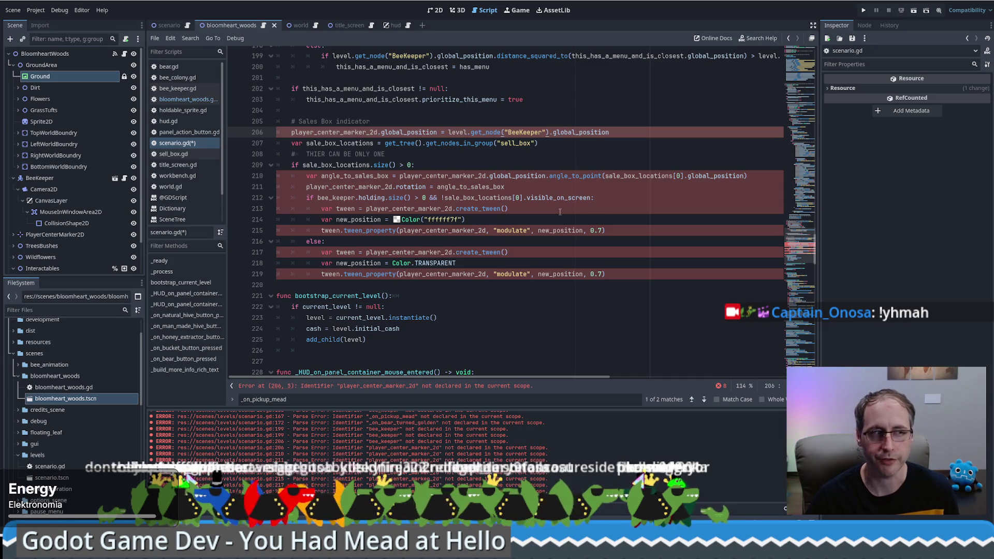
{"action": "scroll", "coordinate": [801, 254], "scroll_direction": "up", "scroll_amount": 1}
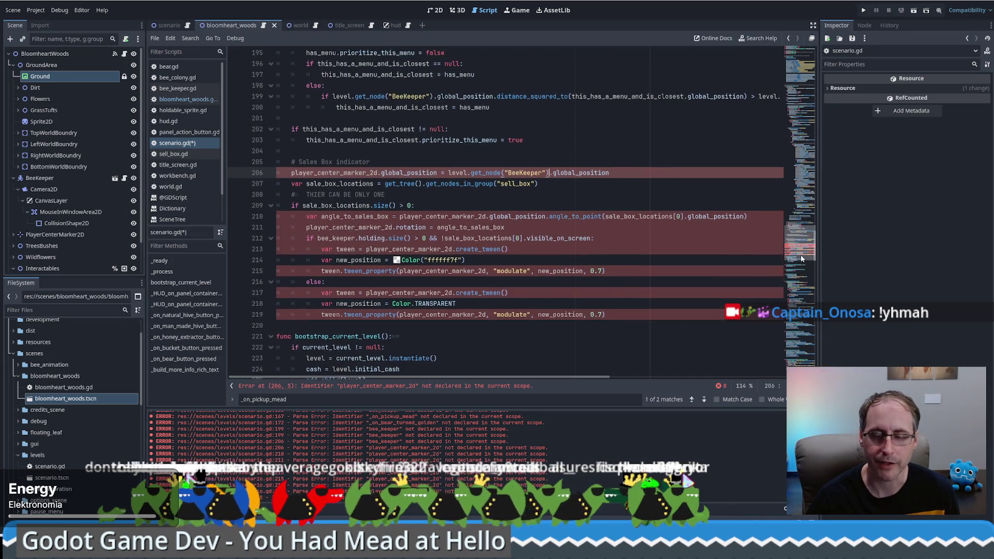
{"action": "scroll", "coordinate": [801, 257], "scroll_direction": "down", "scroll_amount": 1}
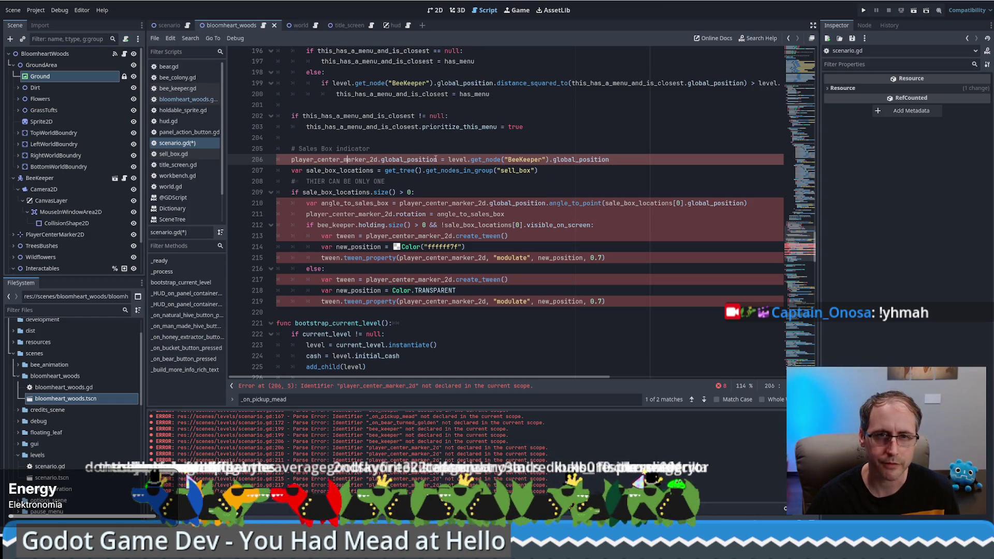
Revert line 206's BeeKeeper lookup back to bee_keeper.
{"action": "left_click", "coordinate": [444, 387]}
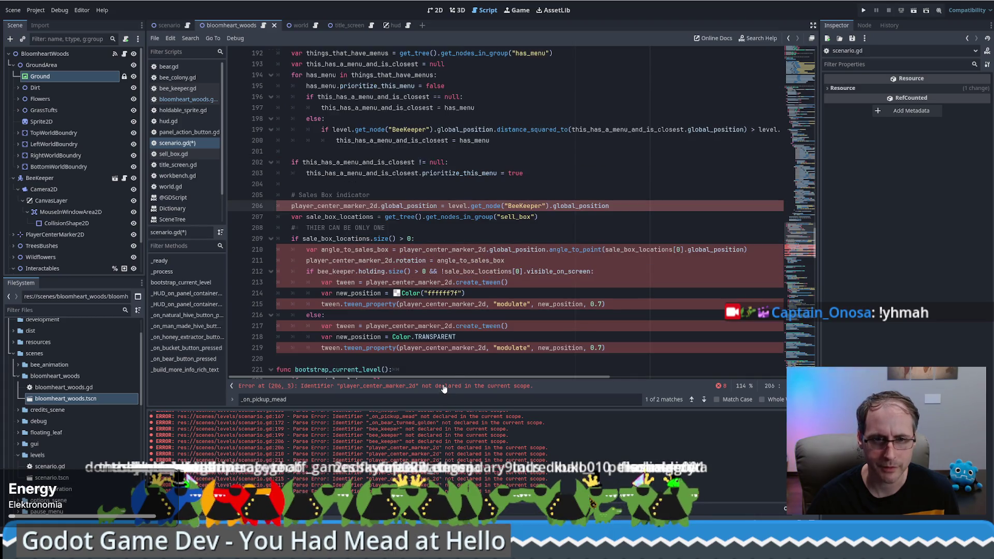
{"action": "double_click", "coordinate": [343, 206]}
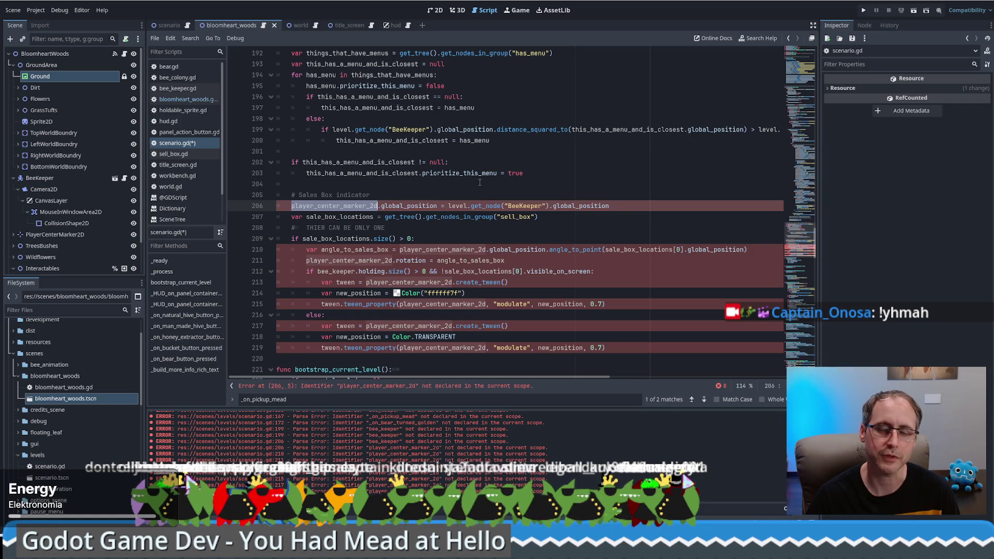
{"action": "left_click", "coordinate": [481, 206]}
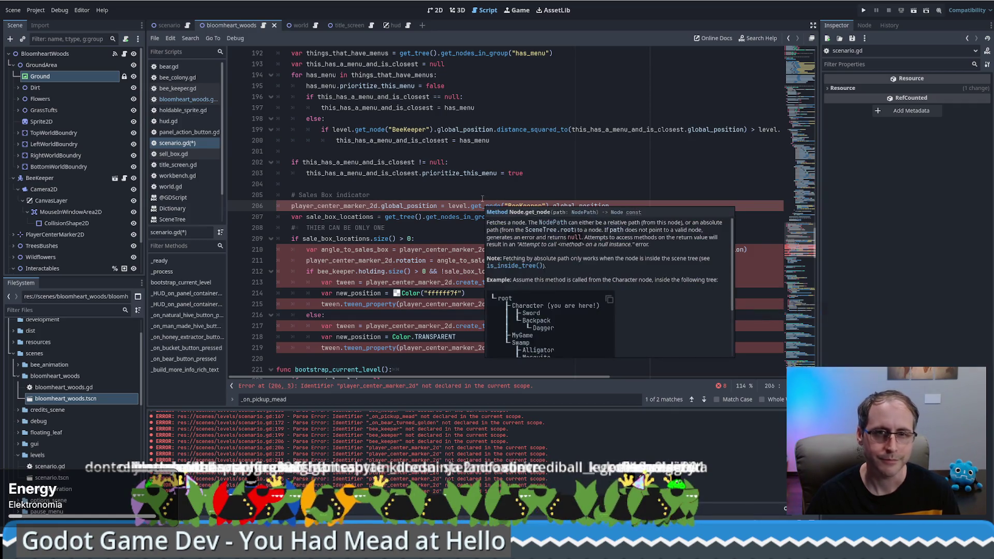
{"action": "left_click_drag", "start_coordinate": [449, 206], "coordinate": [548, 206]}
{"action": "type", "text": "bee_keeper"}
{"action": "key", "text": "Up"}
Comment out the Sales Box indicator lines 206–219 and add a line for a note.
{"action": "scroll", "coordinate": [372, 368], "scroll_direction": "down", "scroll_amount": 2}
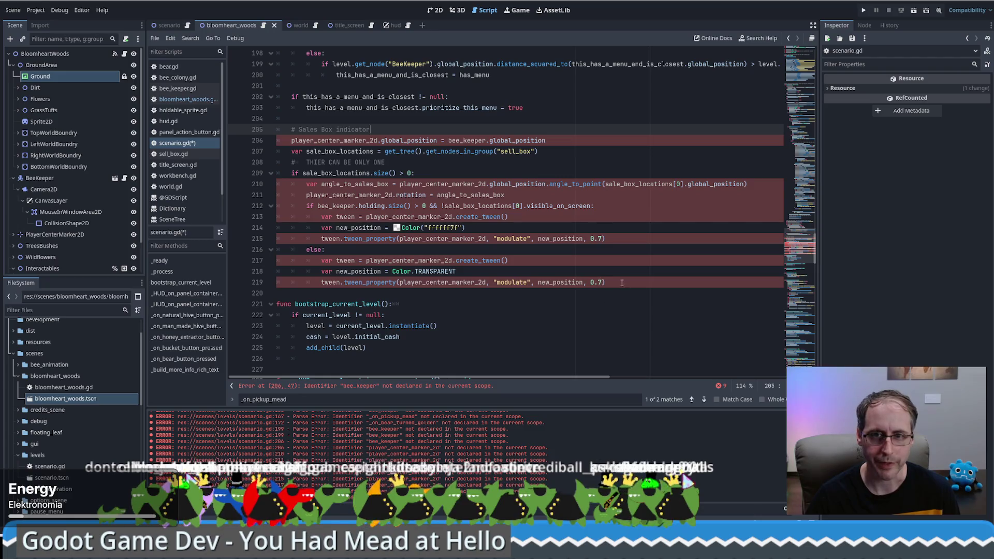
{"action": "mouse_move", "coordinate": [621, 283]}
{"action": "left_mouse_down"}
{"action": "mouse_move", "coordinate": [280, 130]}
{"action": "mouse_move", "coordinate": [238, 140]}
{"action": "left_mouse_up"}
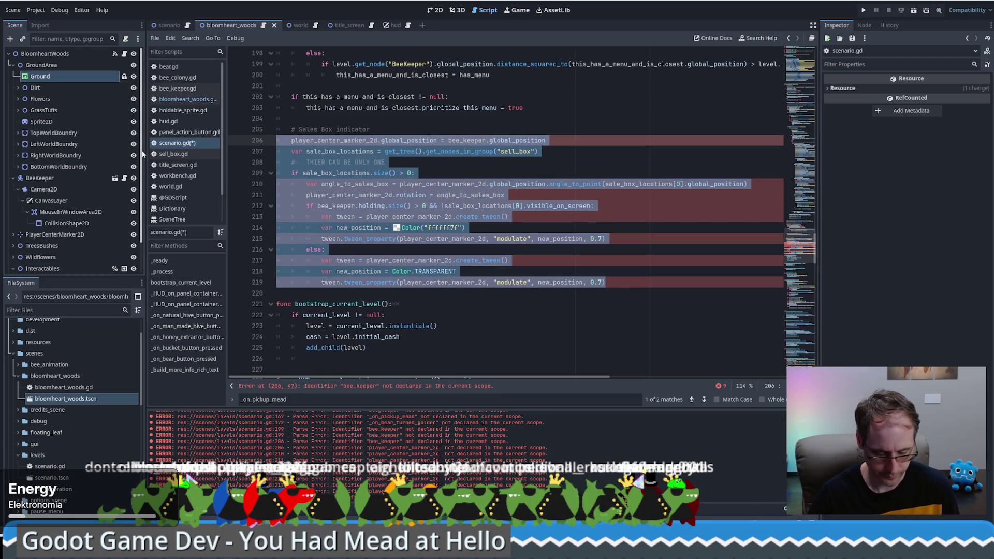
{"action": "key", "text": "ctrl+k"}
{"action": "left_click", "coordinate": [408, 128]}
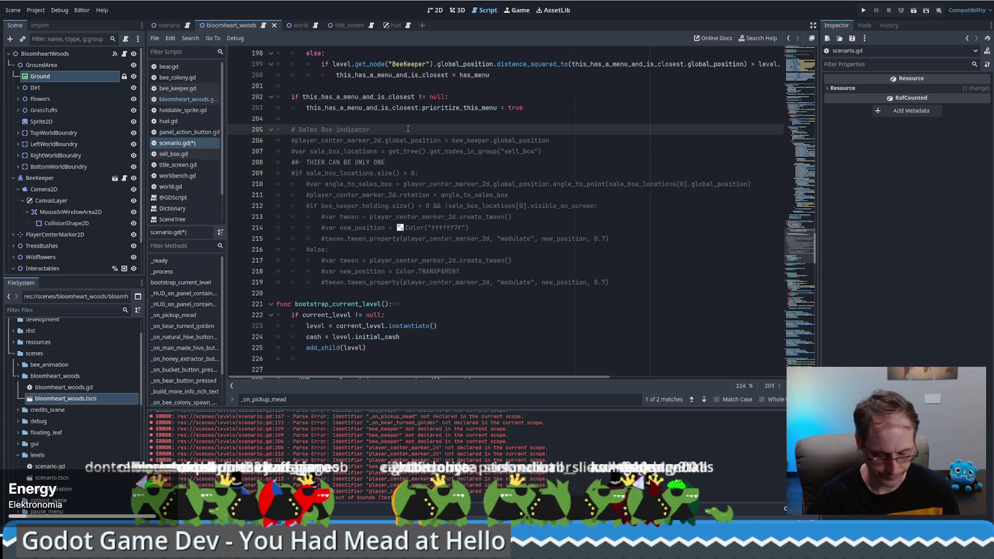
{"action": "key", "text": "Return"}
{"action": "type", "text": "# This feels like bad code now that we moved the logic to the scenario plus it's not like anyone commented on the arrow so"}
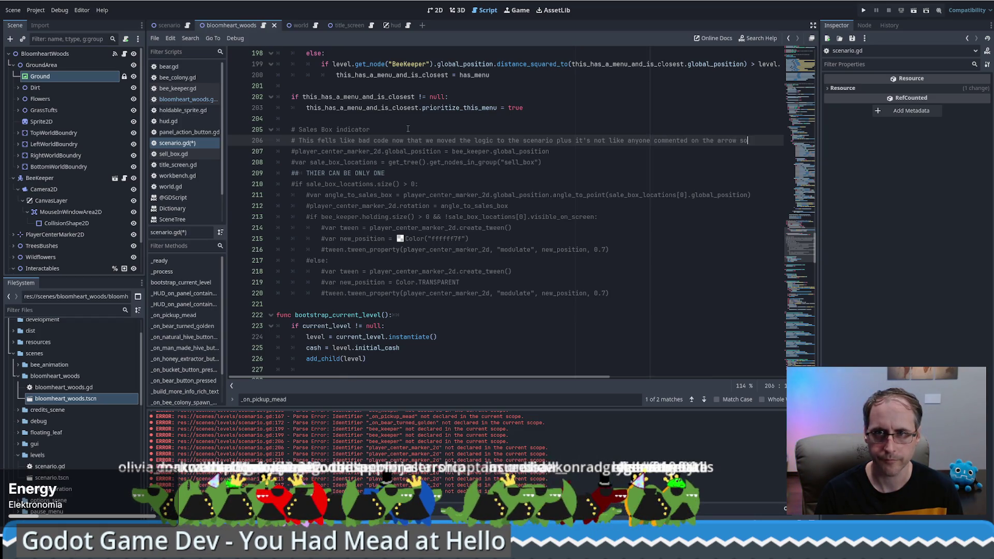
Finish the note 'let's just redo it all anyway I guess???' and save scenario.gd.
{"action": "type", "text": "let's just redo it all a"}
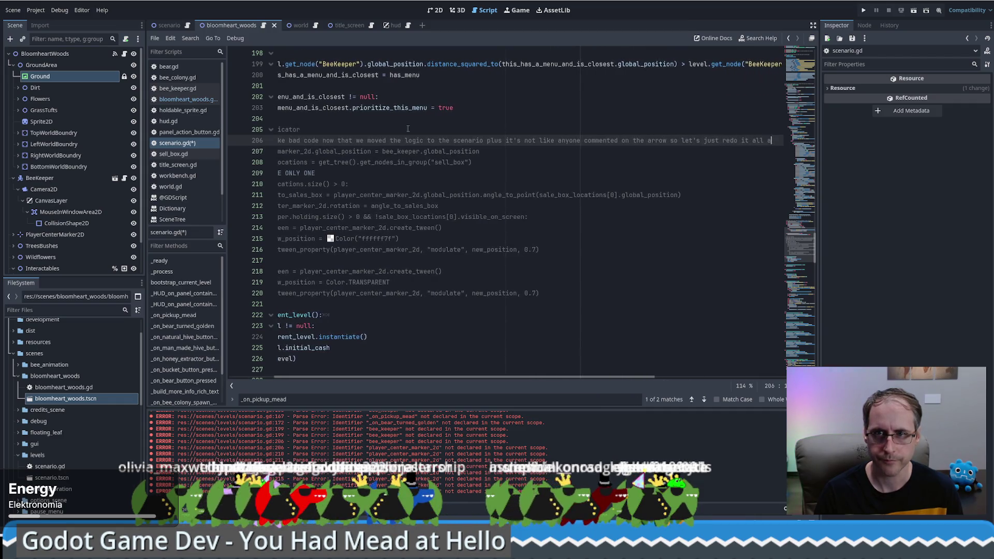
{"action": "type", "text": "nyway I gue"}
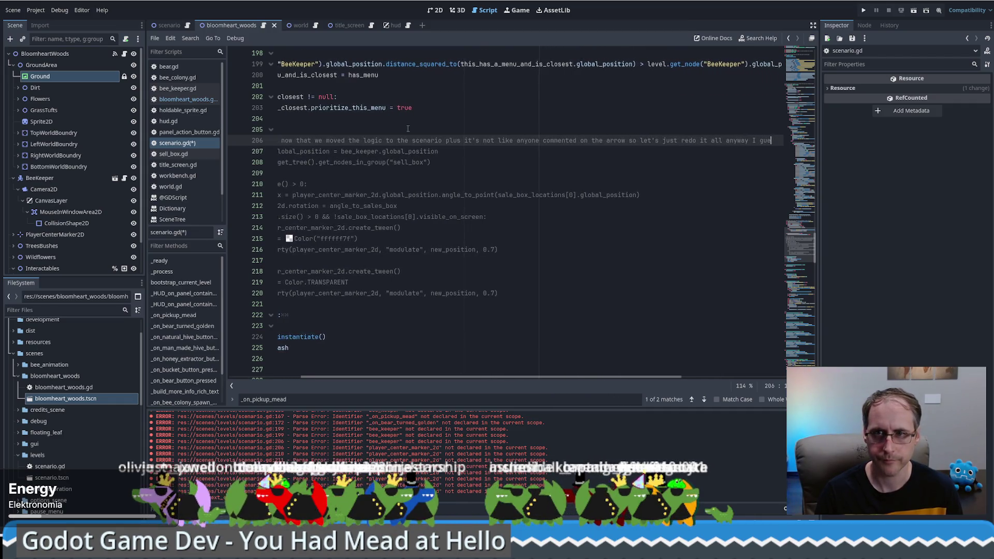
{"action": "type", "text": "ss???"}
{"action": "key", "text": "ctrl+s"}
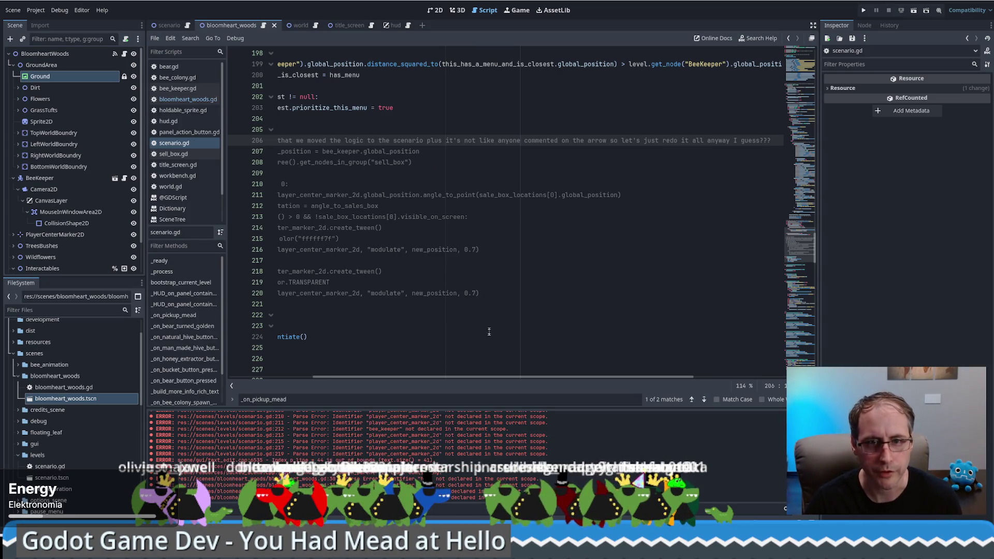
{"action": "key", "text": "Home"}
Look through scenario.gd, then bring up bloomheart_woods.gd with its flagged hud errors.
{"action": "left_click", "coordinate": [796, 299]}
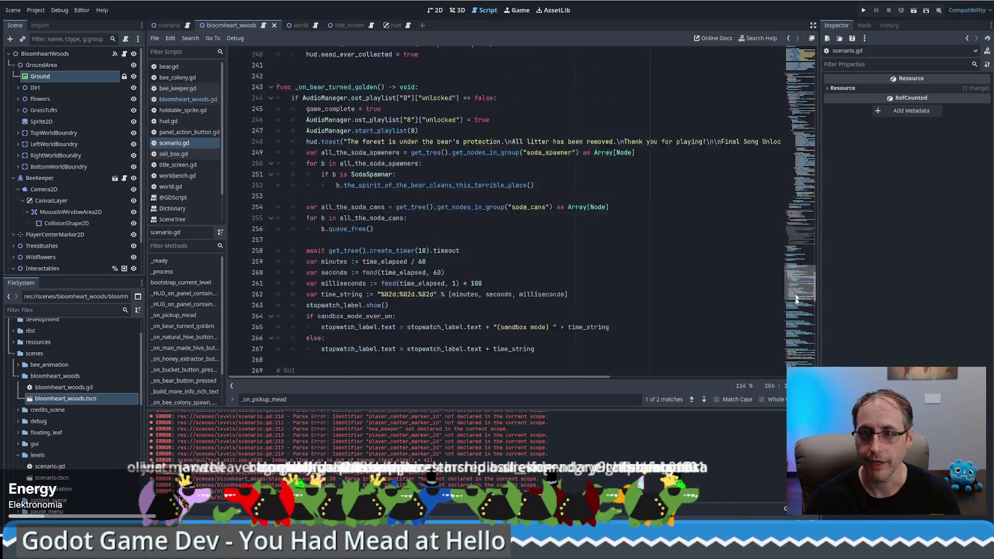
{"action": "left_click_drag", "start_coordinate": [796, 298], "coordinate": [778, 54]}
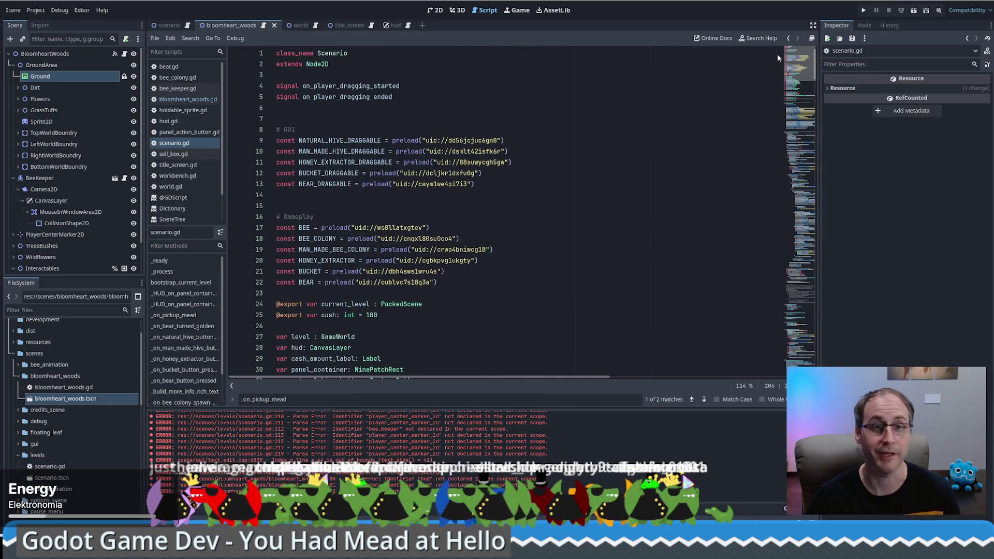
{"action": "left_click", "coordinate": [473, 107]}
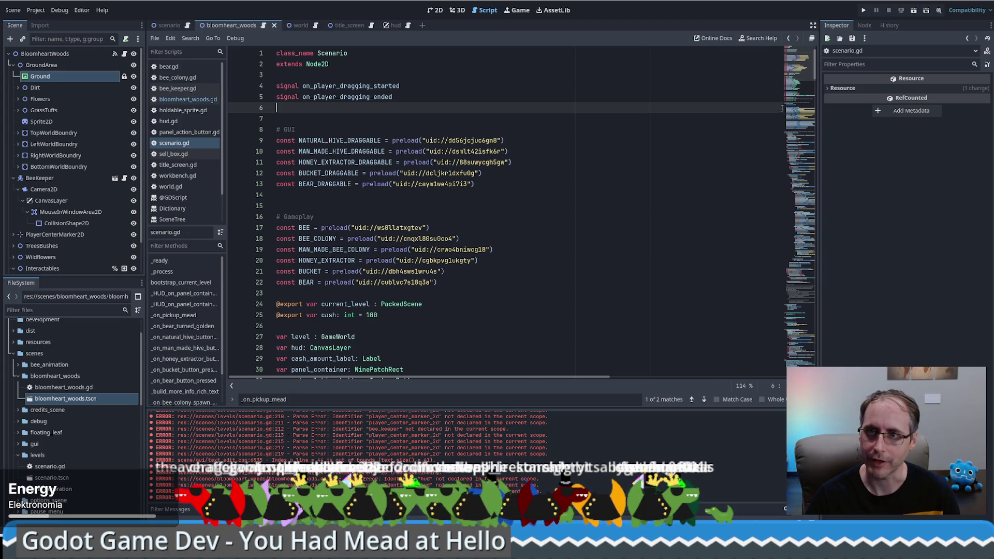
{"action": "left_click", "coordinate": [796, 293]}
{"action": "scroll", "coordinate": [796, 292], "scroll_direction": "up", "scroll_amount": 20}
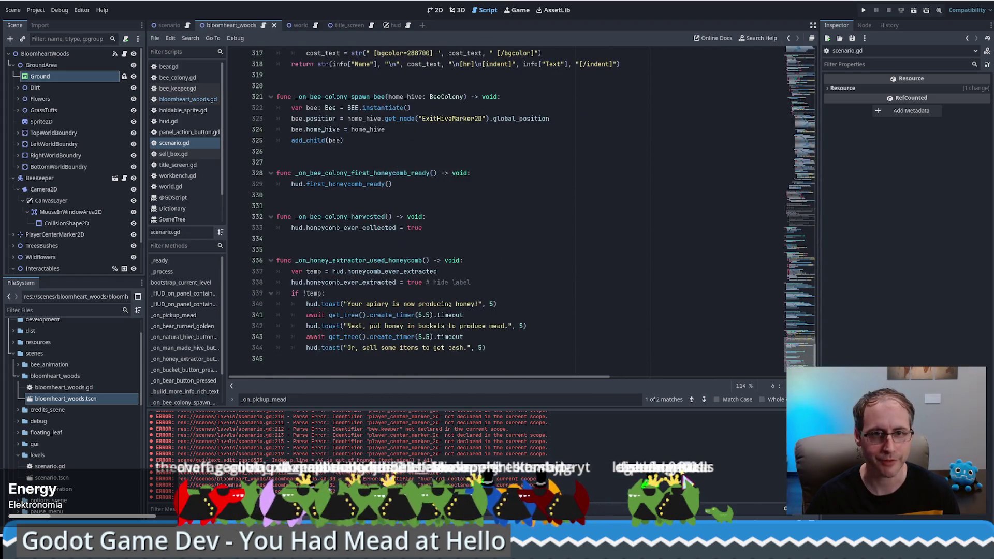
{"action": "left_click", "coordinate": [263, 27]}
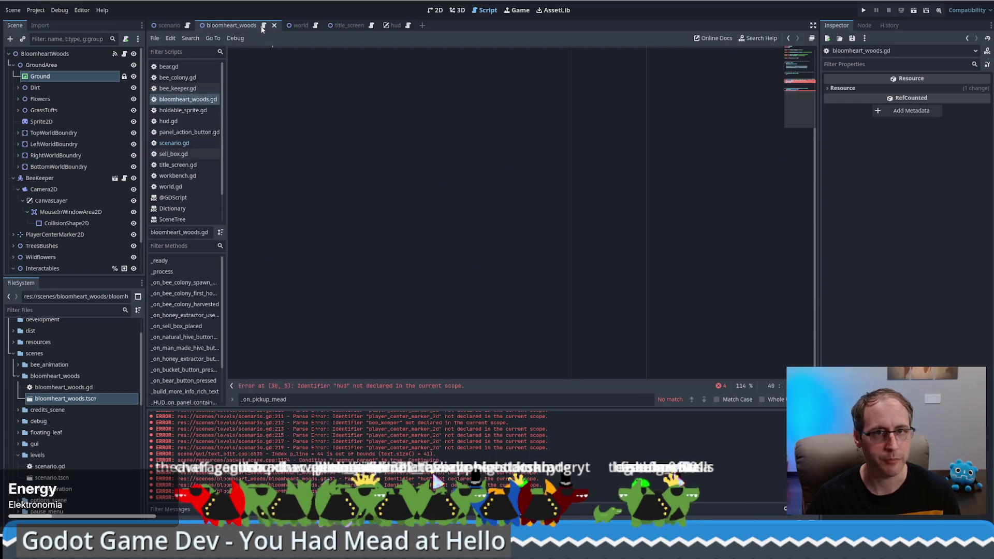
{"action": "scroll", "coordinate": [803, 107], "scroll_direction": "up", "scroll_amount": 10}
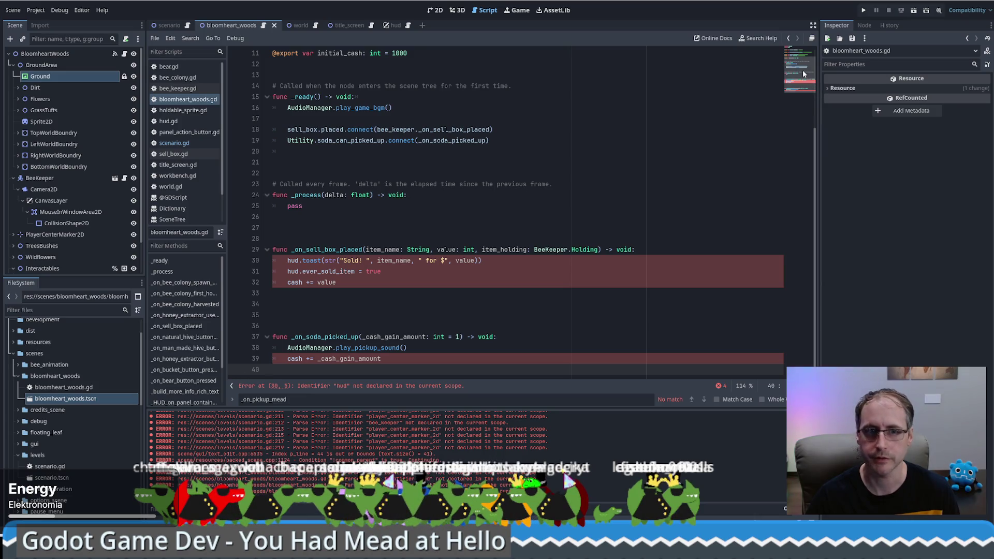
{"action": "mouse_move", "coordinate": [803, 70]}
{"action": "left_mouse_down"}
{"action": "mouse_move", "coordinate": [797, 35]}
{"action": "mouse_move", "coordinate": [795, 119]}
{"action": "left_mouse_up"}
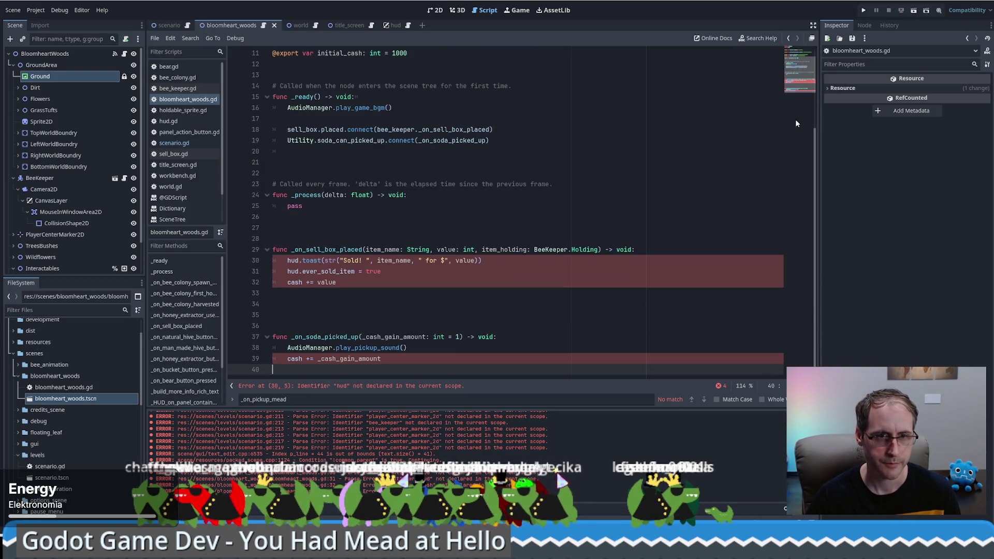
Search scenario.gd for _on_soda_picked_up, finding no match, and return to its variable declarations.
{"action": "double_click", "coordinate": [335, 336]}
{"action": "left_click", "coordinate": [188, 26]}
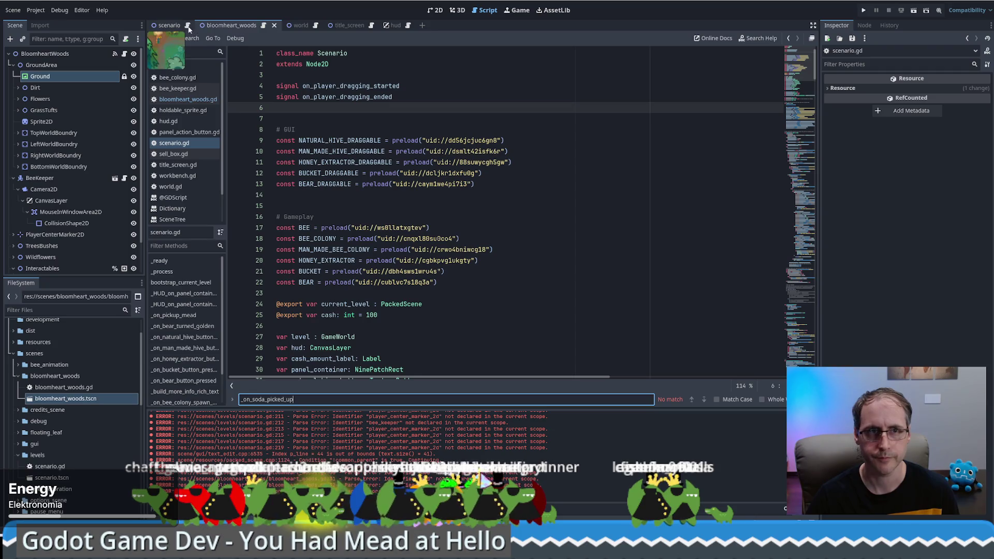
{"action": "left_click", "coordinate": [181, 43]}
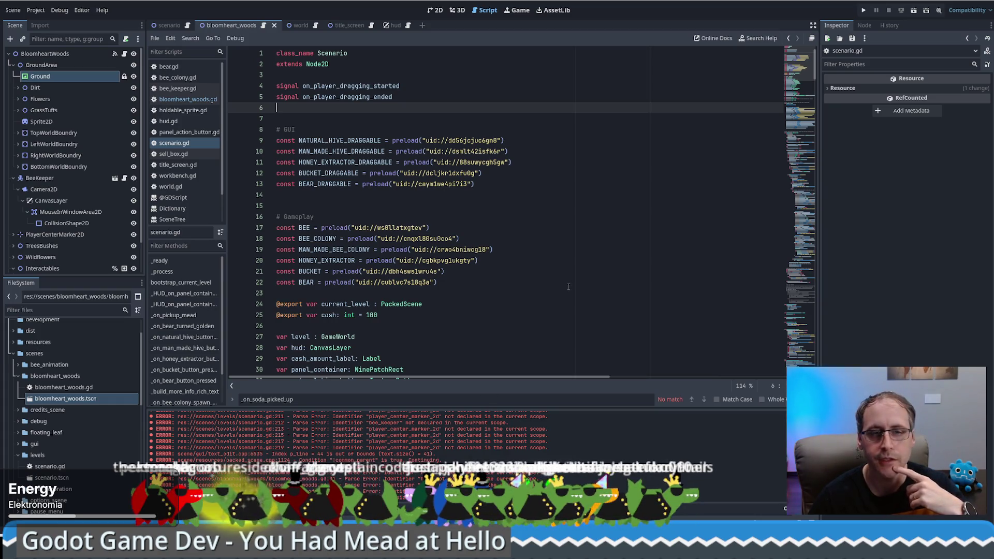
{"action": "scroll", "coordinate": [487, 327], "scroll_direction": "down", "scroll_amount": 4}
{"action": "scroll", "coordinate": [487, 327], "scroll_direction": "down", "scroll_amount": 3}
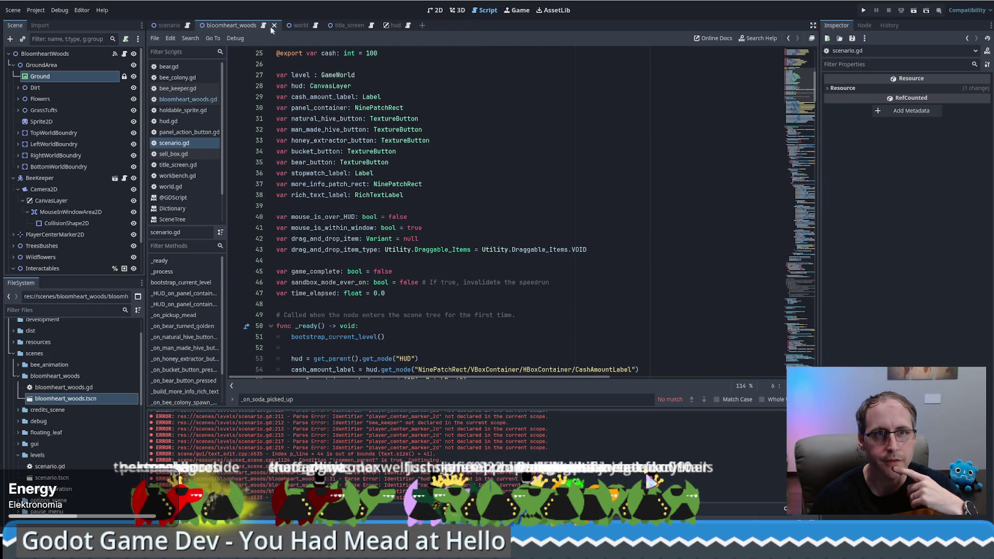
Switch to bloomheart_woods.gd and inspect _process and _on_sell_box_placed around lines 11–40.
{"action": "left_click", "coordinate": [188, 99]}
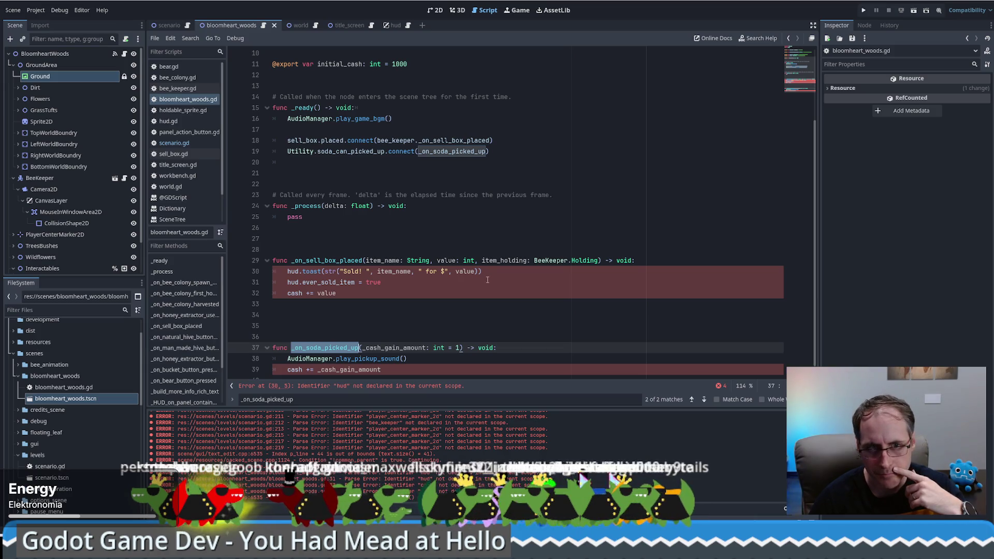
{"action": "scroll", "coordinate": [480, 293], "scroll_direction": "up", "scroll_amount": 3}
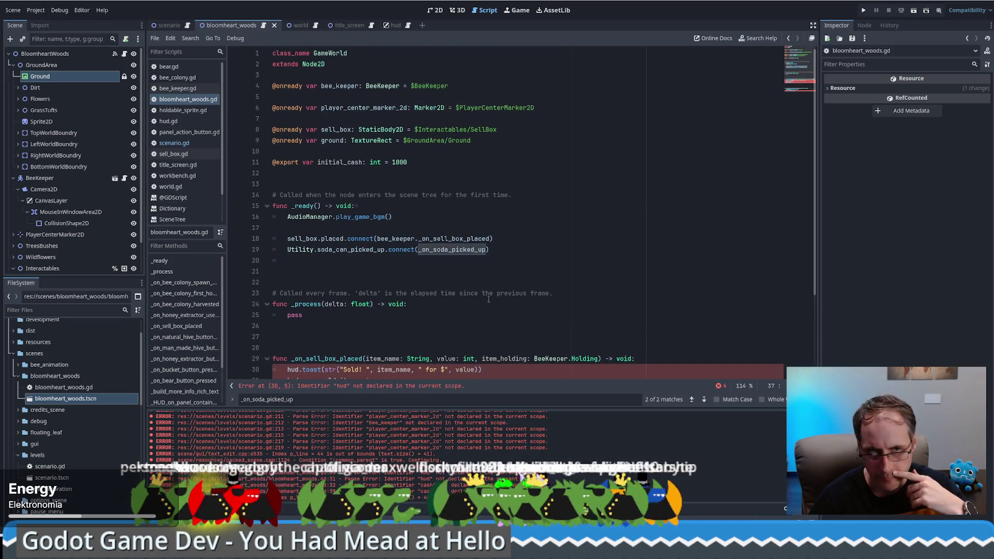
{"action": "scroll", "coordinate": [480, 287], "scroll_direction": "down", "scroll_amount": 3}
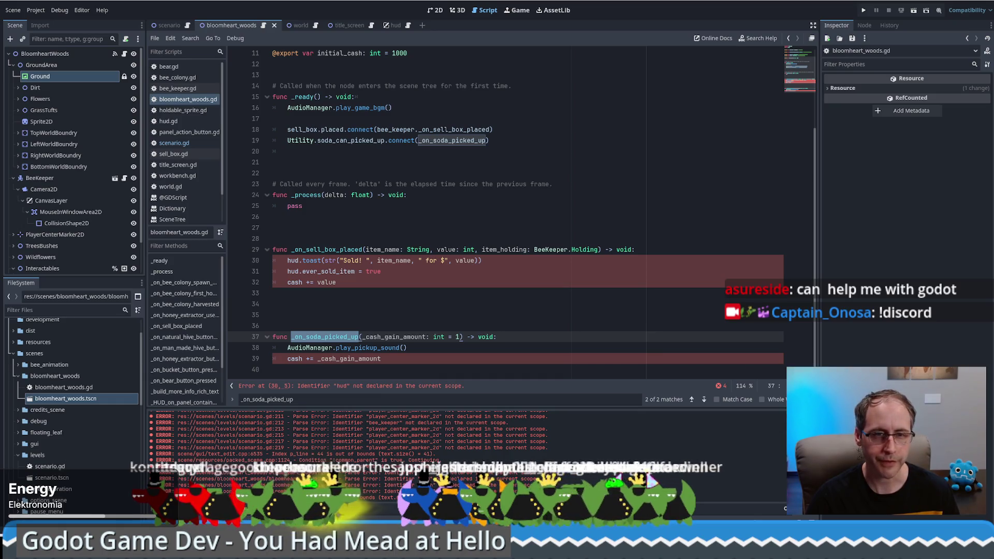
{"action": "left_click", "coordinate": [512, 195]}
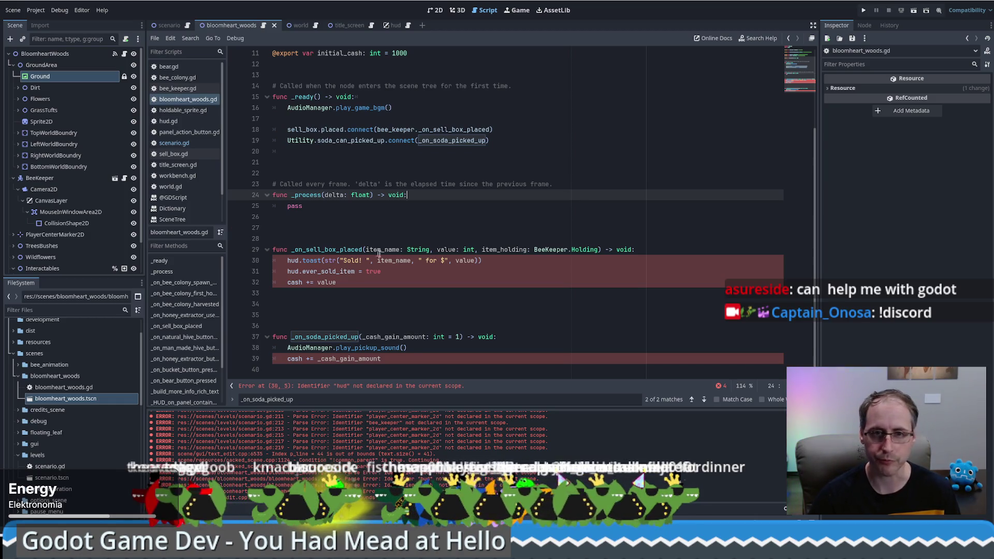
{"action": "left_click", "coordinate": [388, 282]}
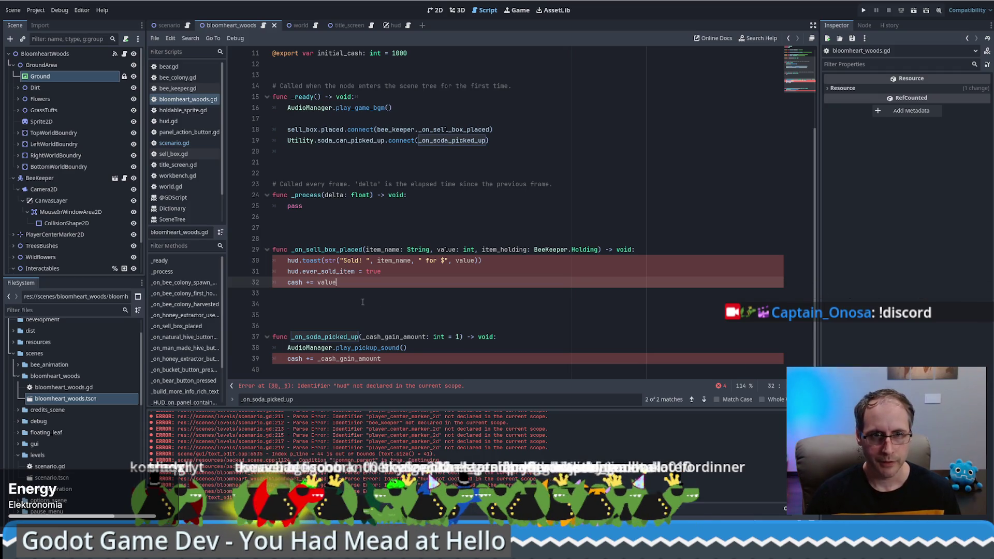
Cut _on_sell_box_placed from bloomheart_woods.gd and paste it at the end of scenario.gd.
{"action": "left_click_drag", "start_coordinate": [341, 233], "coordinate": [376, 294]}
{"action": "key", "text": "ctrl+c"}
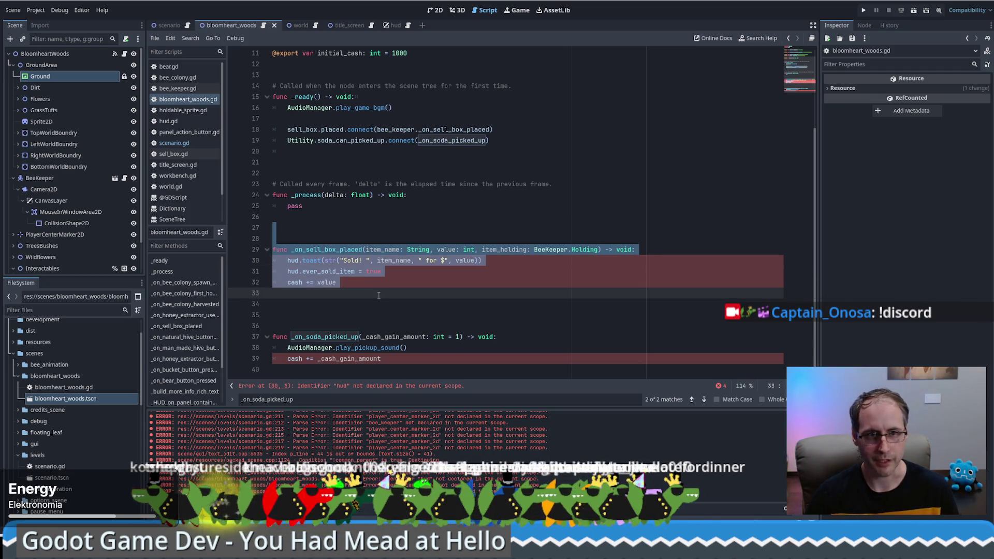
{"action": "key", "text": "BackSpace"}
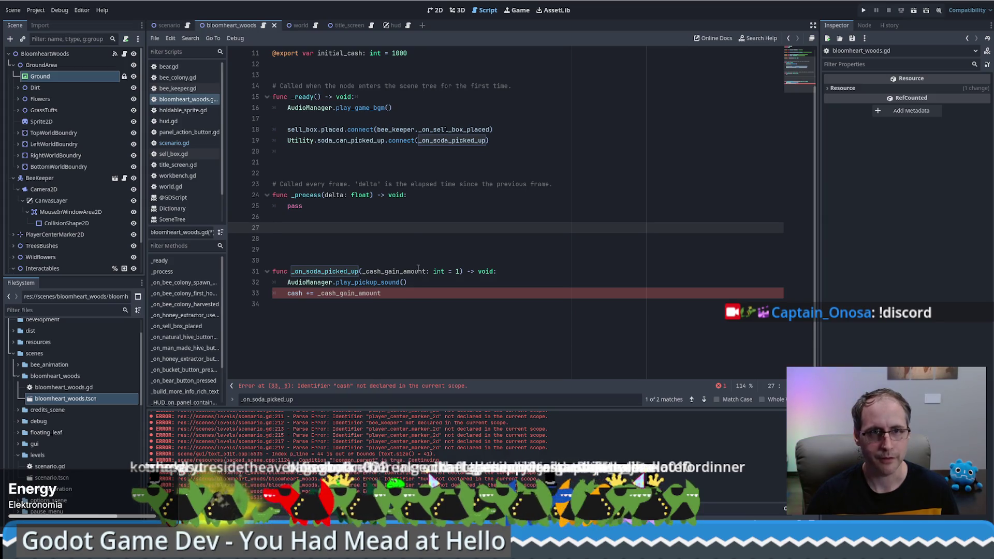
{"action": "left_click", "coordinate": [188, 25]}
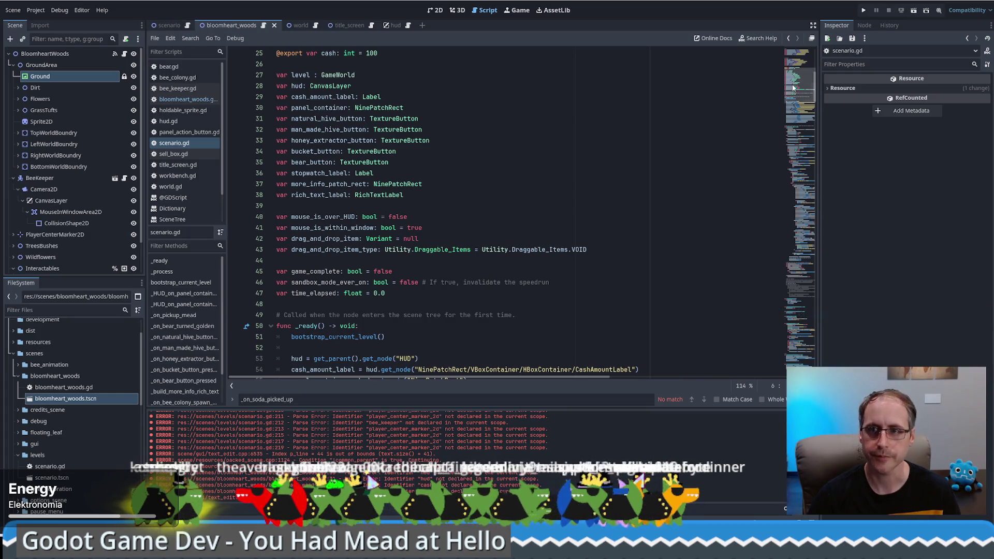
{"action": "left_click_drag", "start_coordinate": [800, 85], "coordinate": [800, 357]}
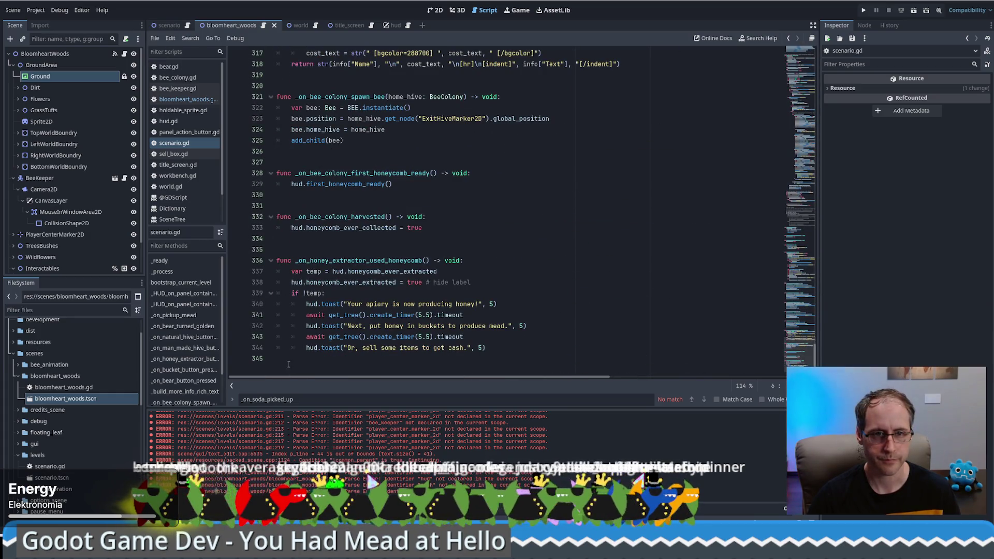
{"action": "key", "text": "ctrl+End"}
{"action": "key", "text": "ctrl+v"}
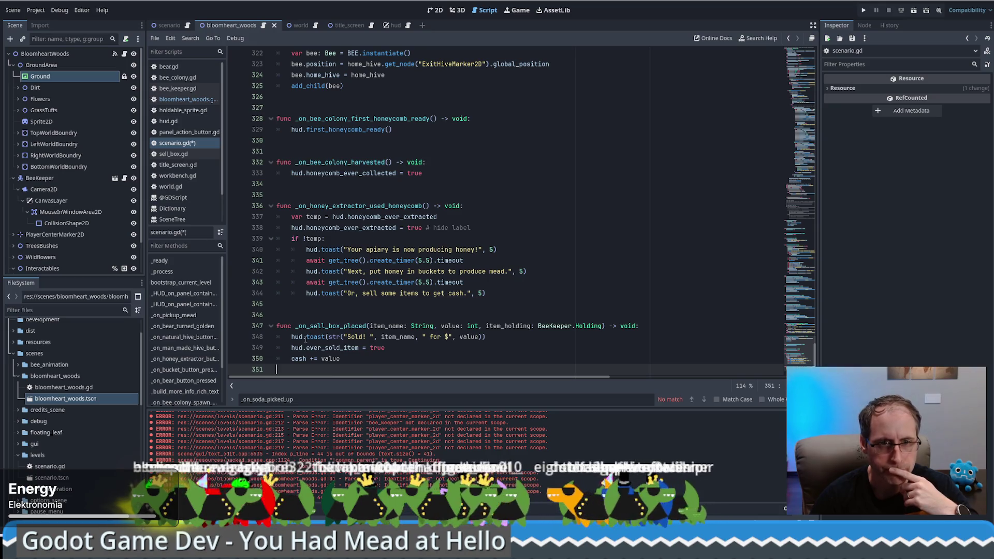
{"action": "key", "text": "Up"}
{"action": "key", "text": "Up"}
{"action": "key", "text": "Up"}
{"action": "mouse_move", "coordinate": [184, 24]}
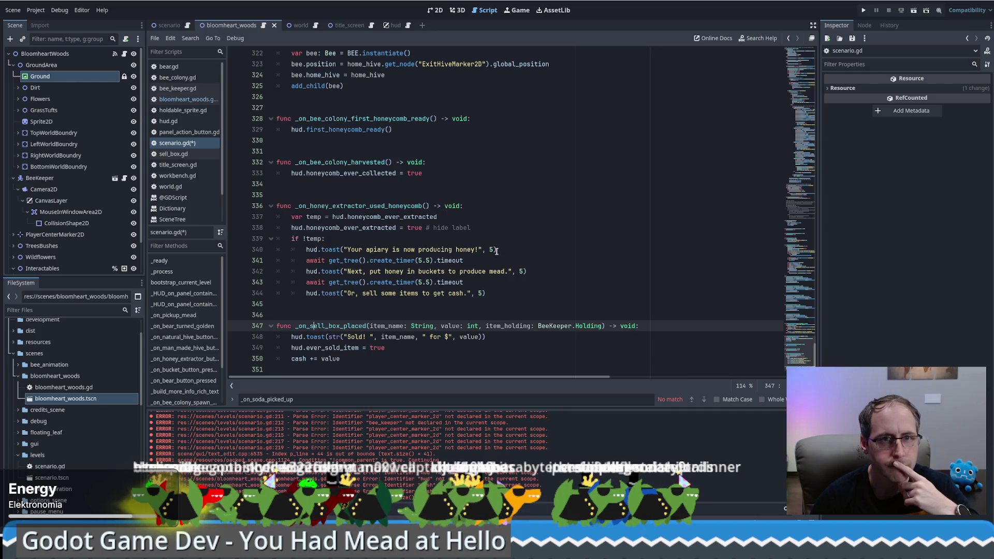
Move the _on_soda_picked_up function out of bloomheart_woods.gd and onto the end of scenario.gd.
{"action": "scroll", "coordinate": [496, 251], "scroll_direction": "up", "scroll_amount": 7}
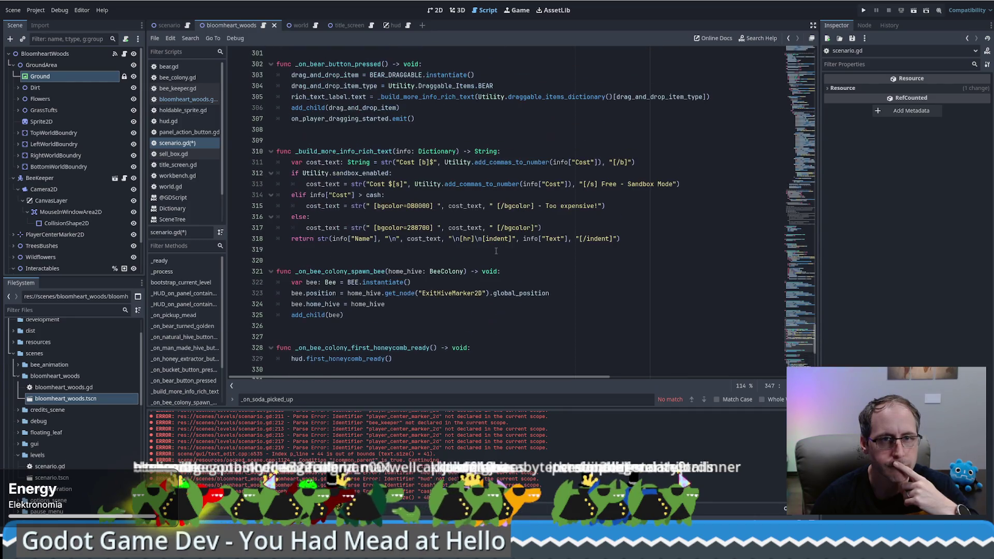
{"action": "left_click", "coordinate": [263, 26]}
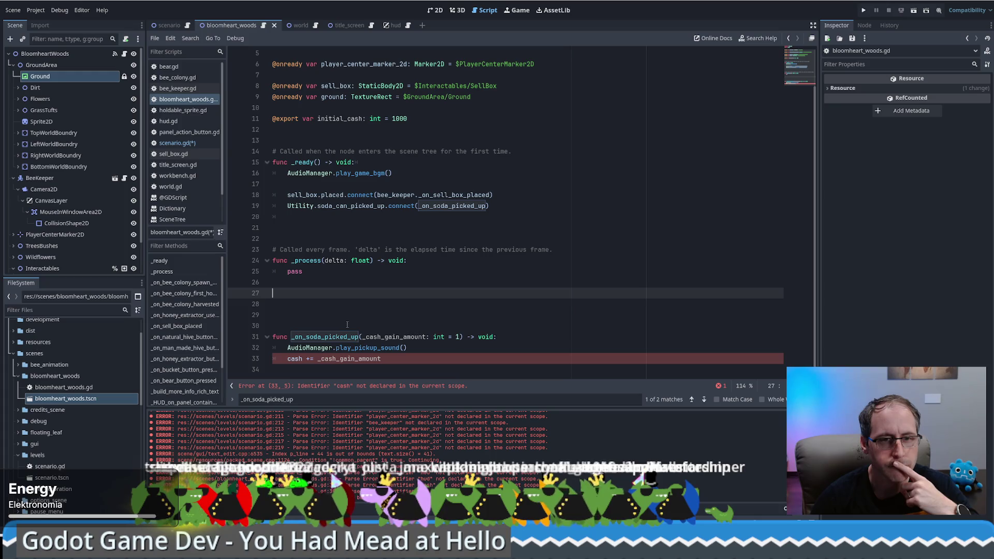
{"action": "left_click_drag", "start_coordinate": [345, 318], "coordinate": [530, 405]}
{"action": "key", "text": "ctrl+c"}
{"action": "key", "text": "BackSpace"}
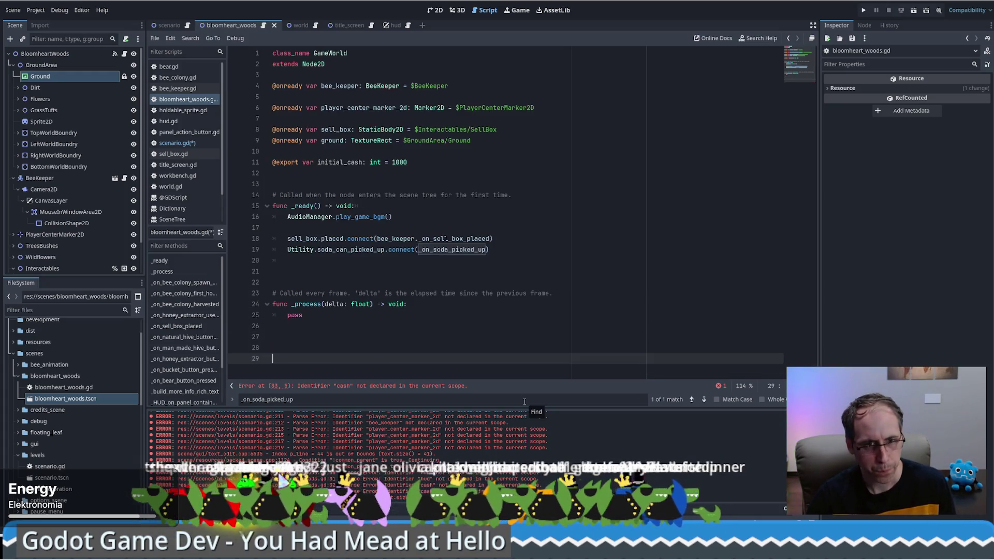
{"action": "left_click", "coordinate": [187, 26]}
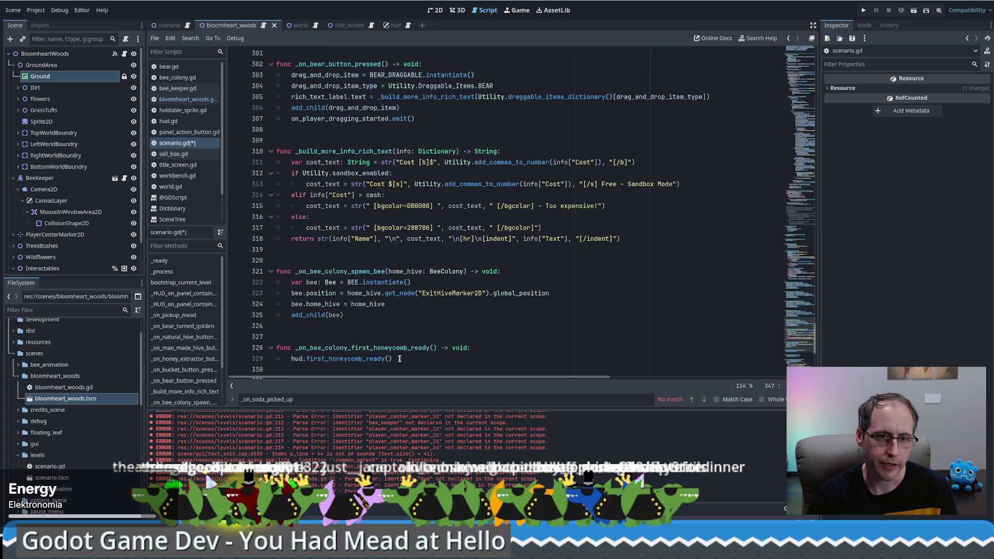
{"action": "scroll", "coordinate": [400, 359], "scroll_direction": "down", "scroll_amount": 7}
{"action": "left_click", "coordinate": [307, 371]}
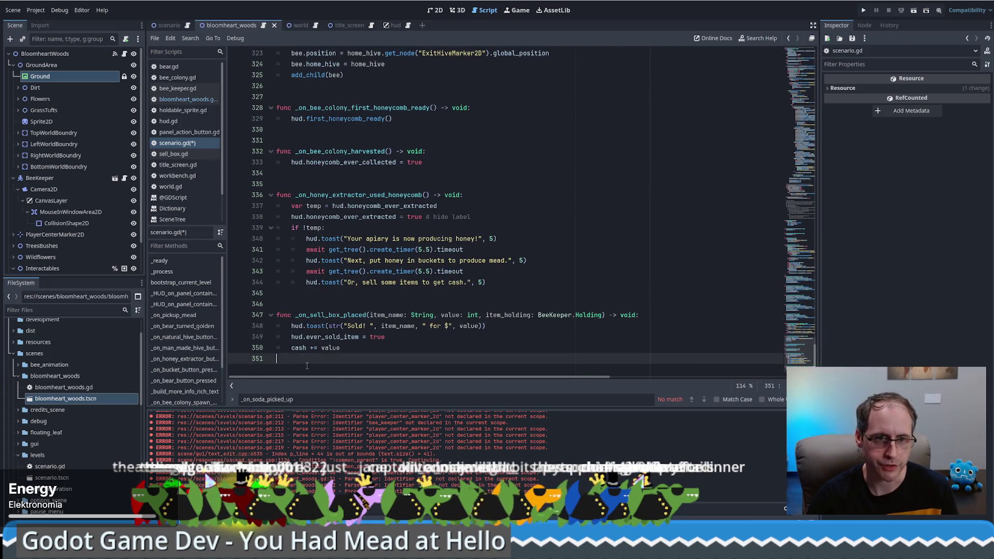
{"action": "key", "text": "ctrl+v"}
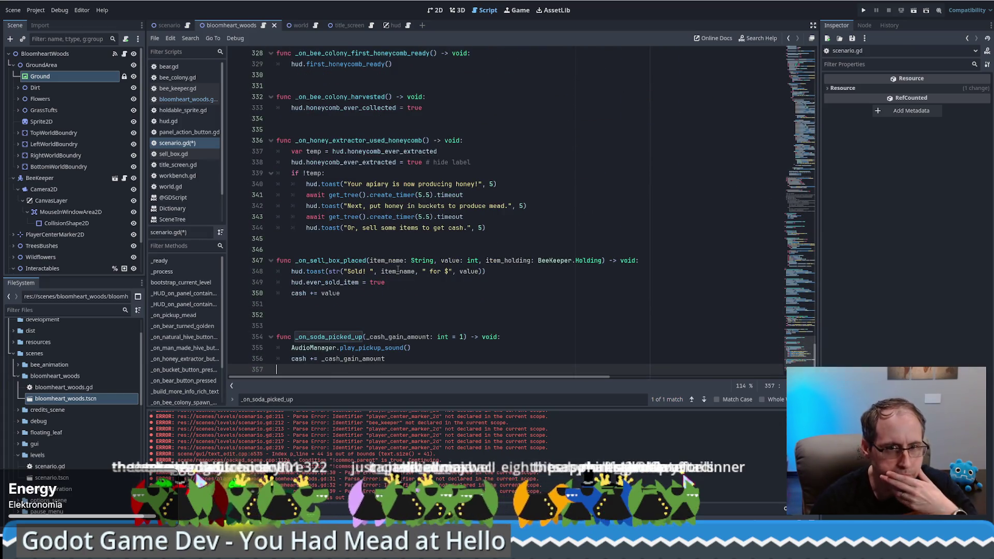
{"action": "left_click", "coordinate": [264, 25]}
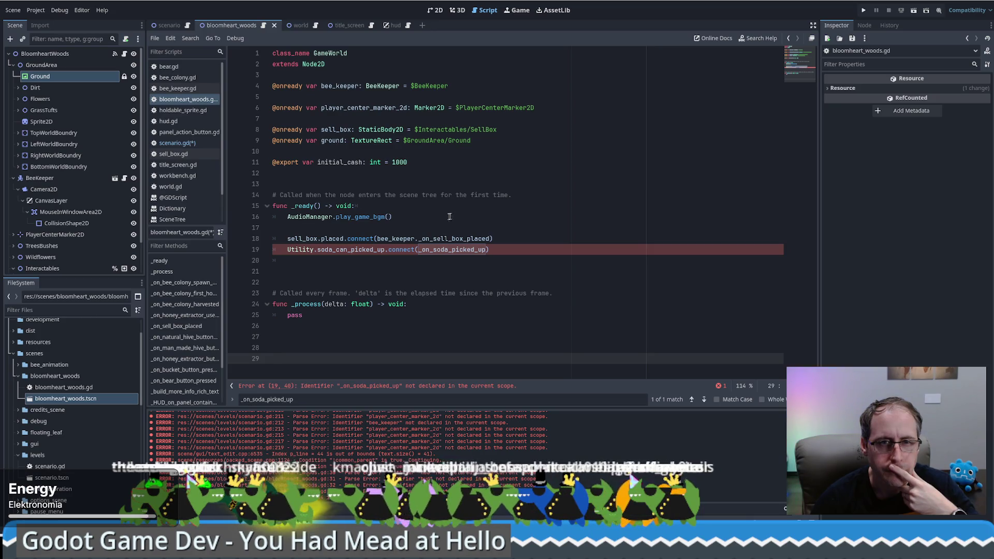
Cut the sell_box and soda_can_picked_up connection lines and paste them after bootstrap_current_level() in scenario.gd.
{"action": "mouse_move", "coordinate": [449, 217]}
{"action": "left_mouse_down"}
{"action": "mouse_move", "coordinate": [524, 235]}
{"action": "mouse_move", "coordinate": [536, 251]}
{"action": "left_mouse_up"}
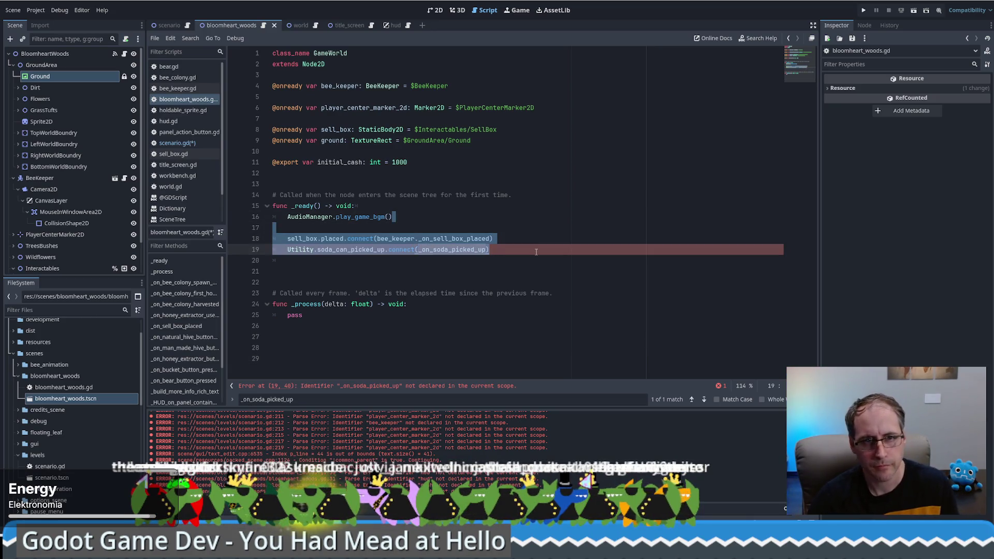
{"action": "key", "text": "ctrl+x"}
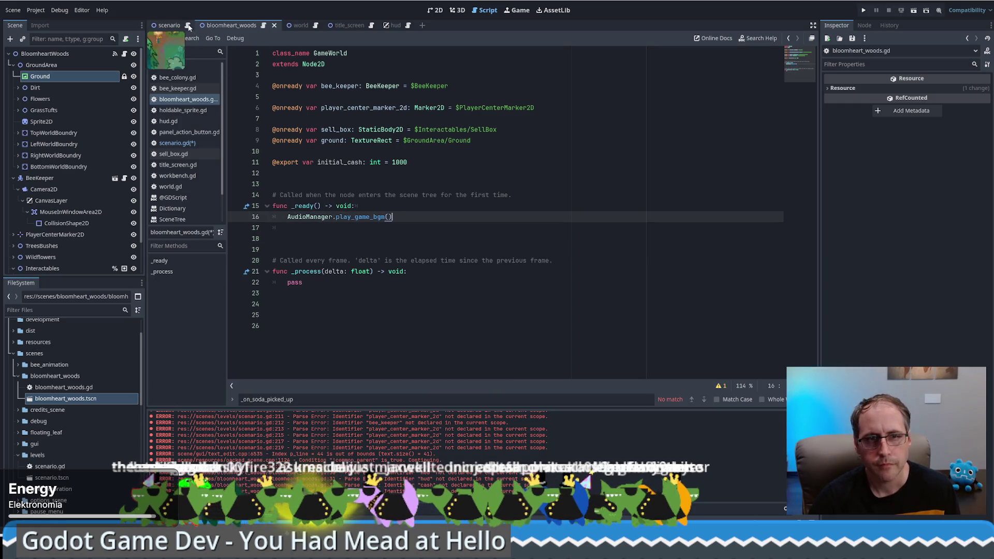
{"action": "left_click", "coordinate": [188, 26]}
{"action": "left_click_drag", "start_coordinate": [801, 303], "coordinate": [806, 88]}
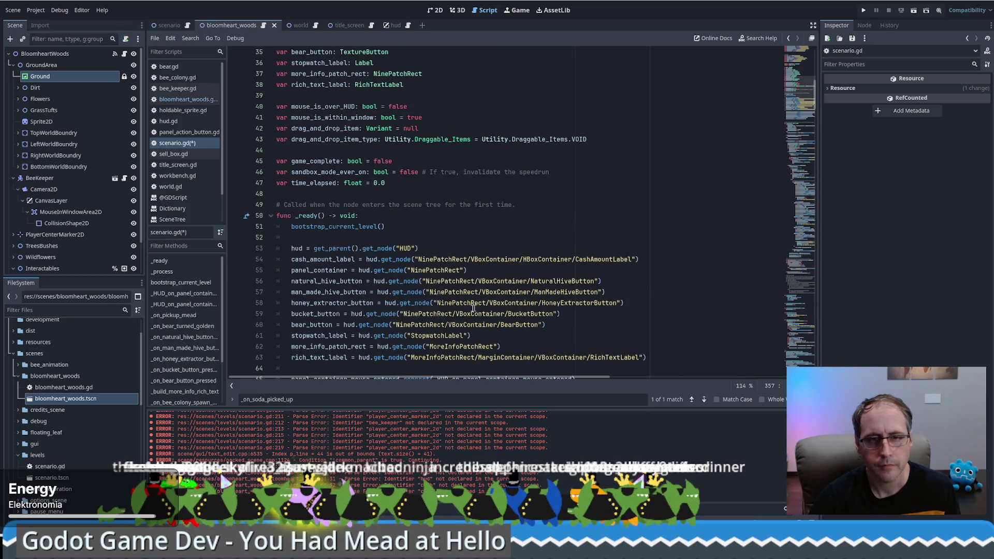
{"action": "left_click", "coordinate": [425, 226]}
{"action": "key", "text": "ctrl+v"}
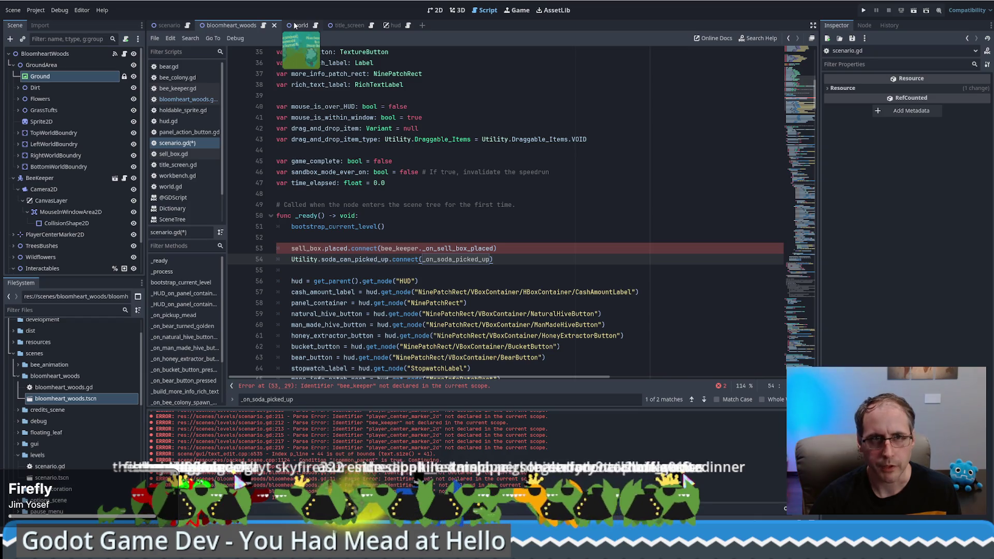
{"action": "left_click", "coordinate": [265, 26]}
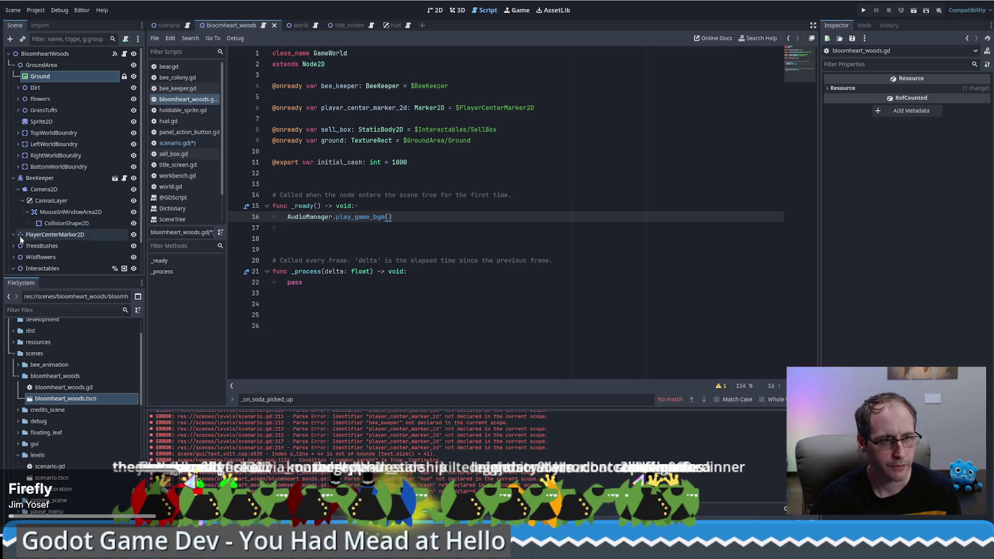
Expand Interactables in the Scene dock and select the SellBox node.
{"action": "left_click", "coordinate": [13, 268]}
{"action": "scroll", "coordinate": [13, 243], "scroll_direction": "down", "scroll_amount": 2}
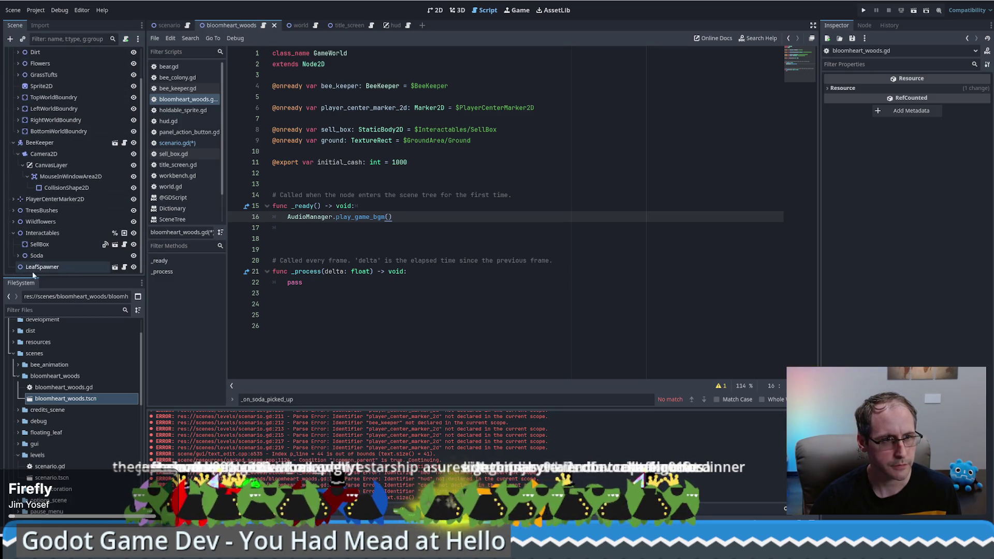
{"action": "scroll", "coordinate": [36, 222], "scroll_direction": "up", "scroll_amount": 2}
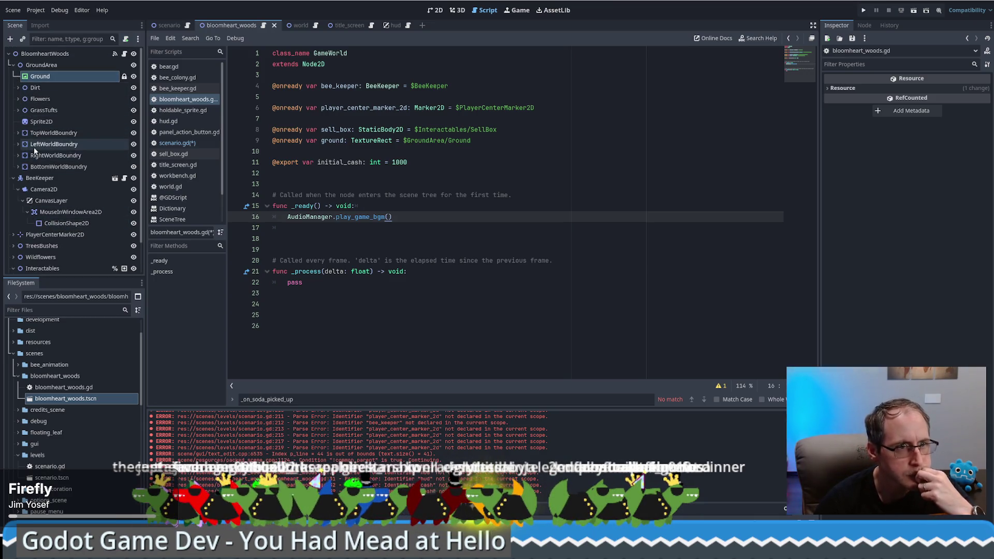
{"action": "left_click", "coordinate": [13, 178]}
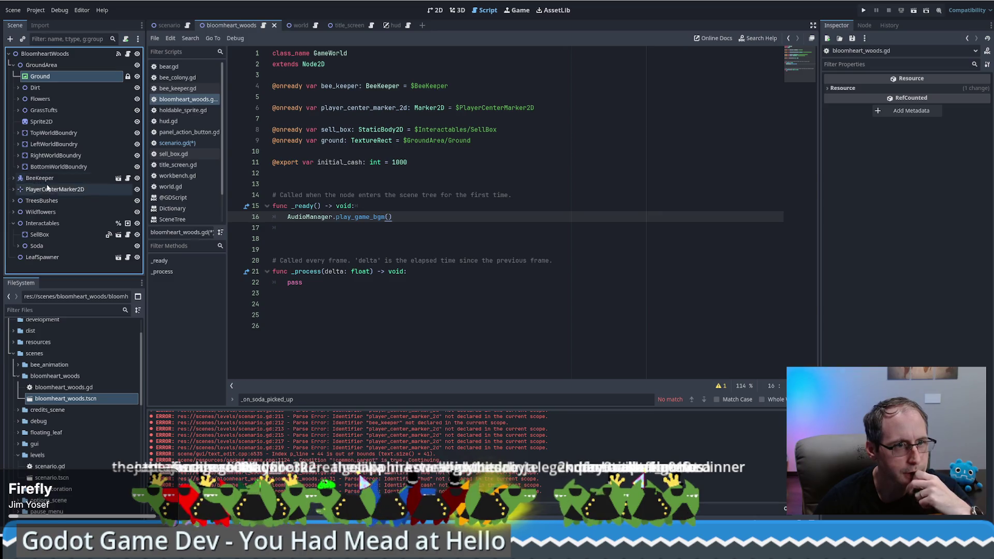
{"action": "left_click", "coordinate": [39, 235]}
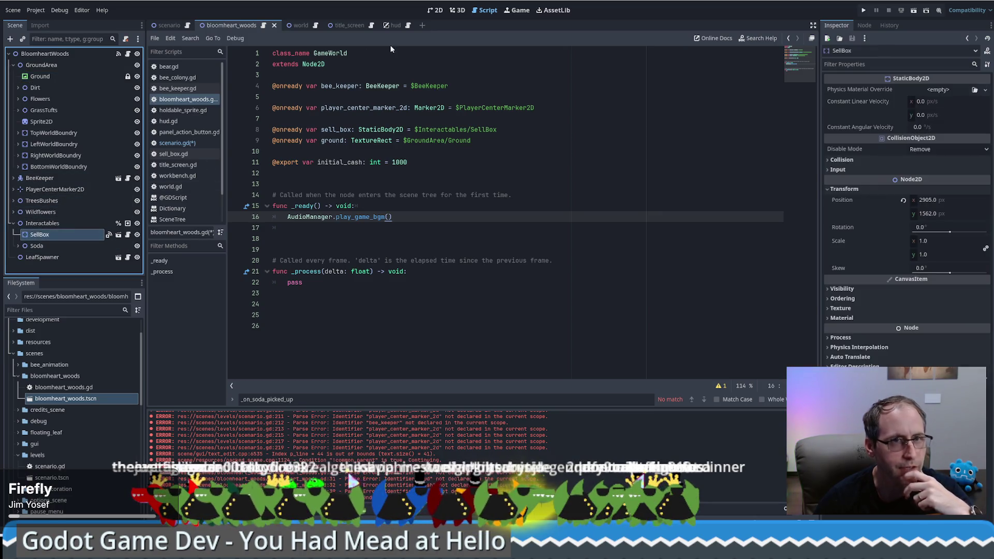
Start a new line in scenario.gd's _ready reading var sell_box = level.get_node(.
{"action": "left_click", "coordinate": [186, 27]}
{"action": "left_click", "coordinate": [356, 239]}
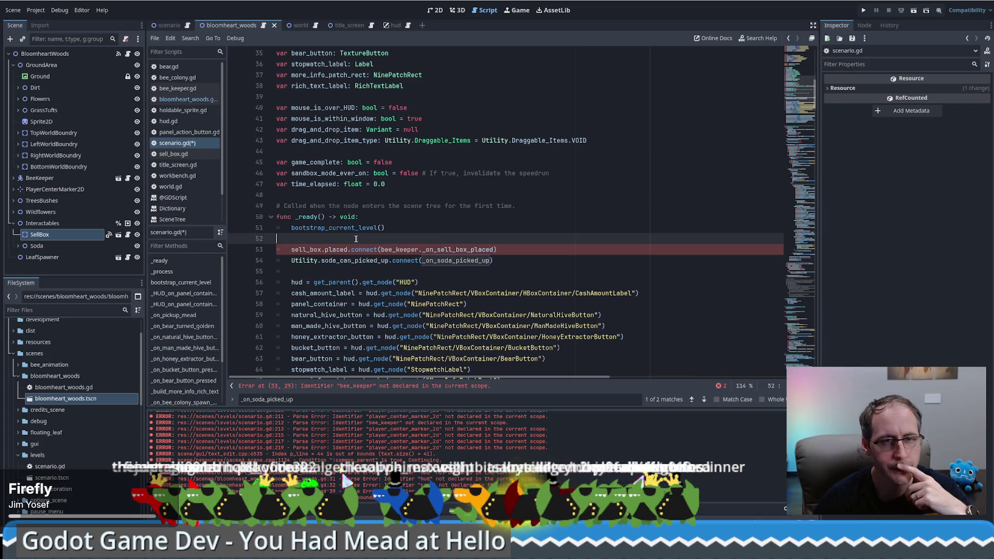
{"action": "key", "text": "Return"}
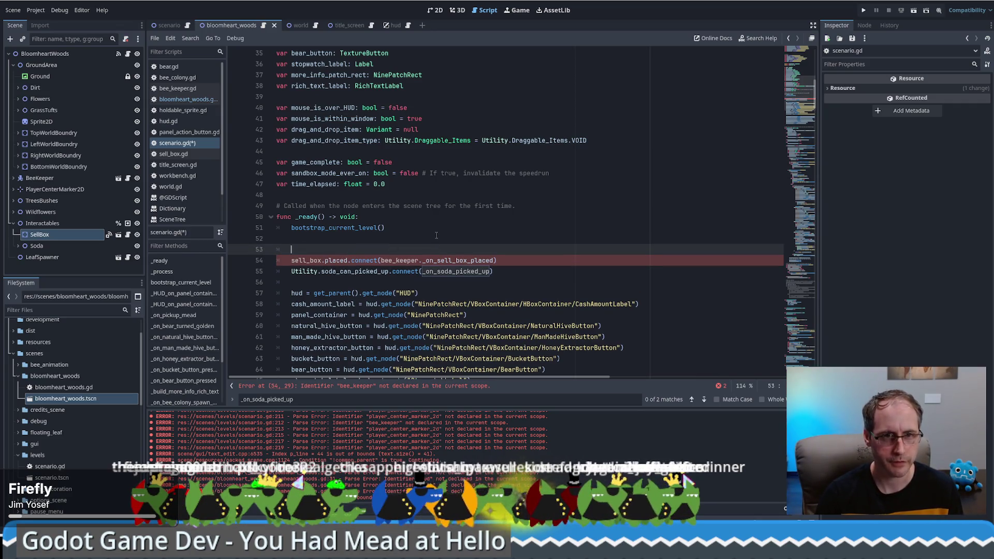
{"action": "type", "text": "var sell_box = "}
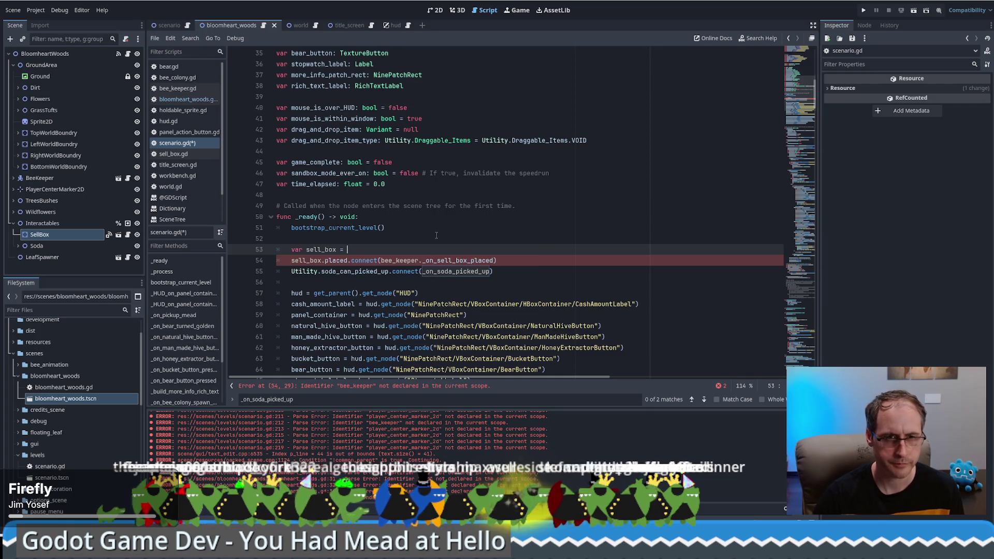
{"action": "type", "text": "el"}
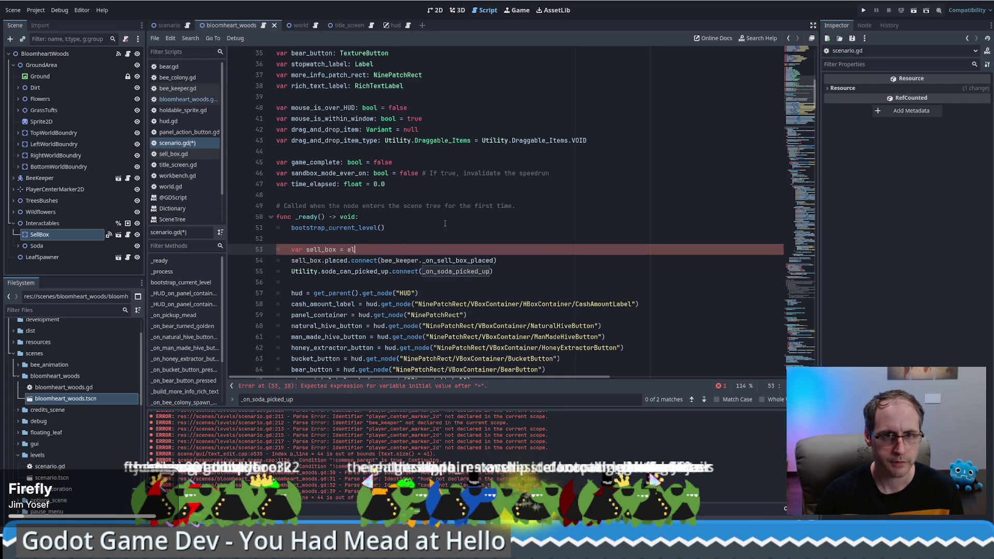
{"action": "key", "text": "BackSpace"}
{"action": "key", "text": "BackSpace"}
{"action": "type", "text": "level.get"}
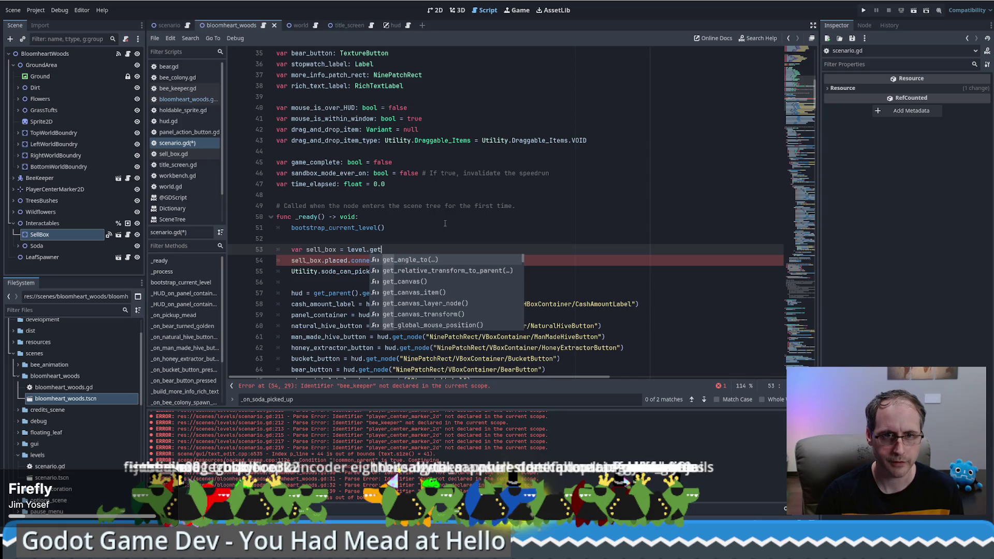
{"action": "type", "text": "_node(\""}
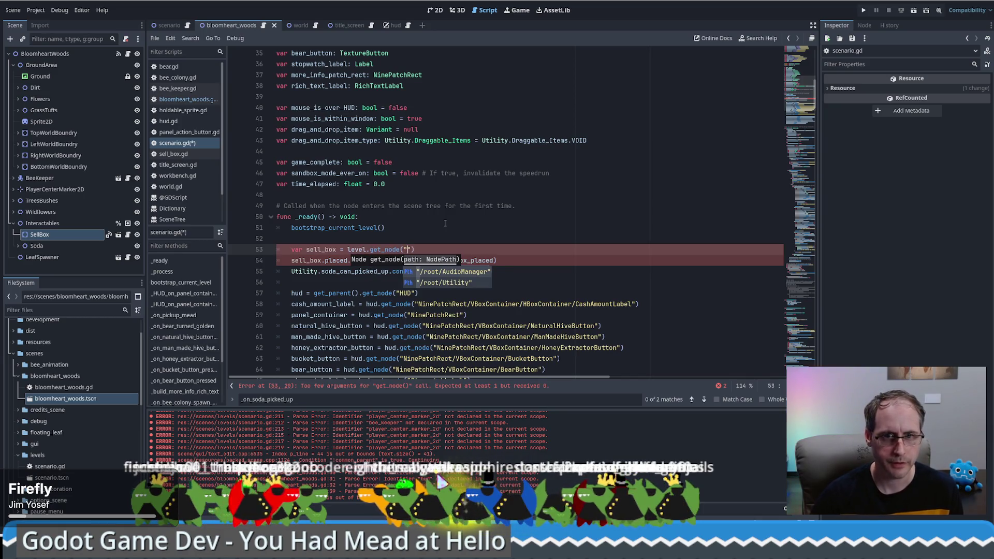
{"action": "key", "text": "BackSpace"}
Drop SellBox's path "Interactables/SellBox" into get_node, remove the $, and save scenario.gd.
{"action": "mouse_move", "coordinate": [40, 236]}
{"action": "left_mouse_down"}
{"action": "mouse_move", "coordinate": [408, 245]}
{"action": "mouse_move", "coordinate": [406, 254]}
{"action": "left_mouse_up"}
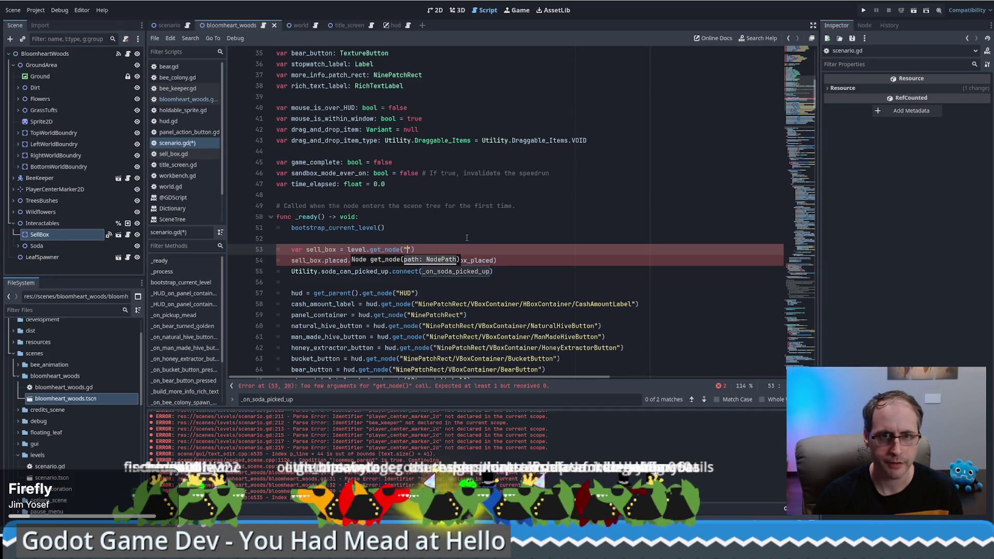
{"action": "type", "text": "\""}
{"action": "left_click_drag", "start_coordinate": [36, 237], "coordinate": [408, 249]}
{"action": "key", "text": "BackSpace"}
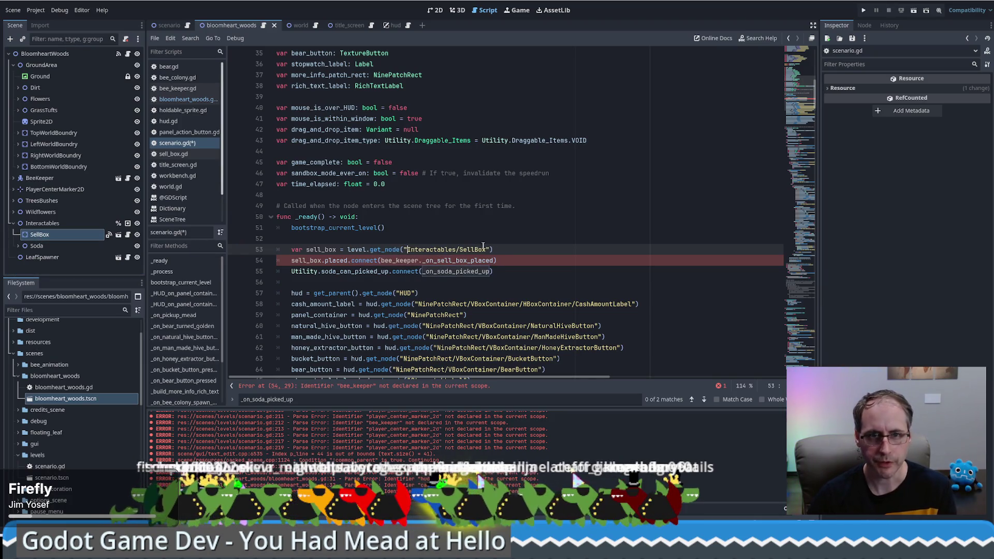
{"action": "left_click", "coordinate": [509, 249]}
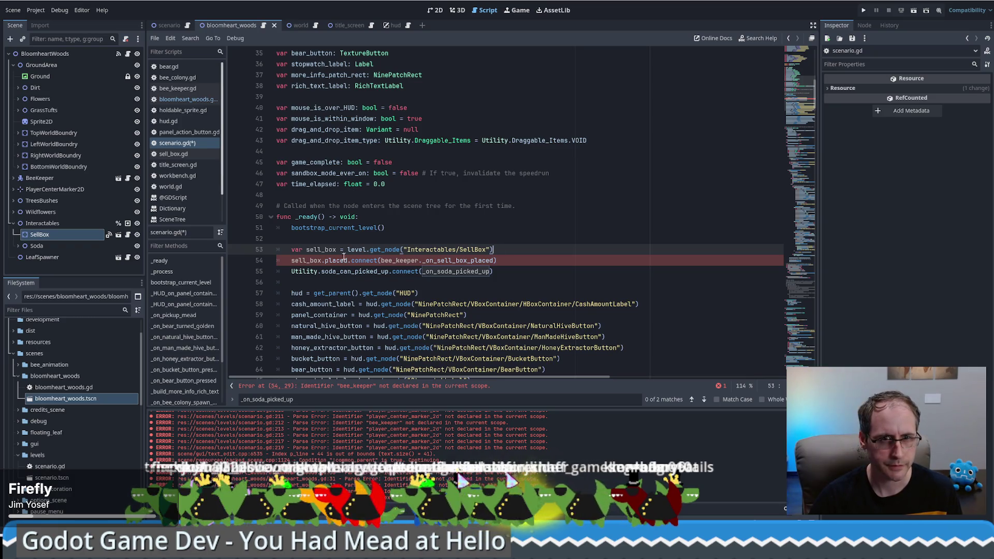
{"action": "left_click", "coordinate": [490, 229]}
{"action": "key", "text": "ctrl+s"}
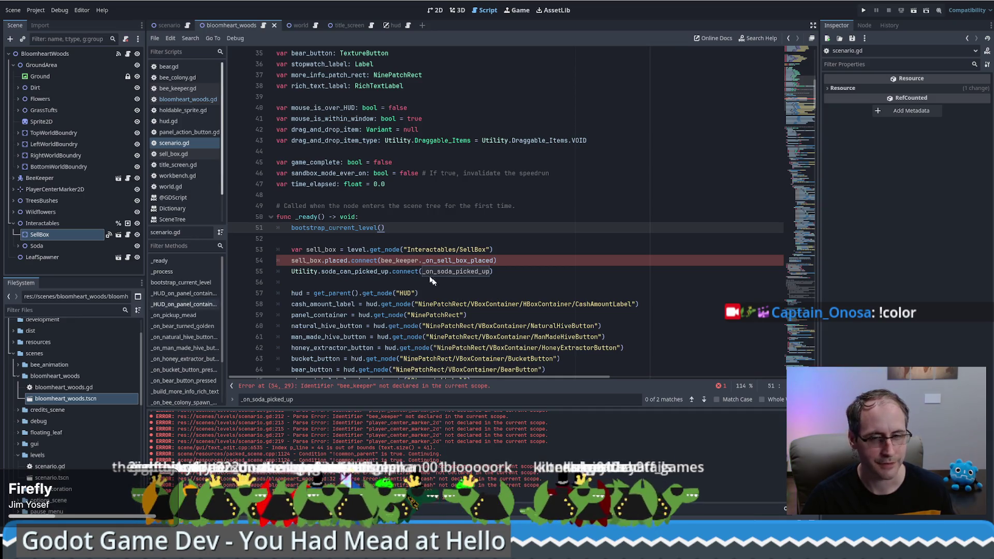
{"action": "left_click", "coordinate": [561, 258]}
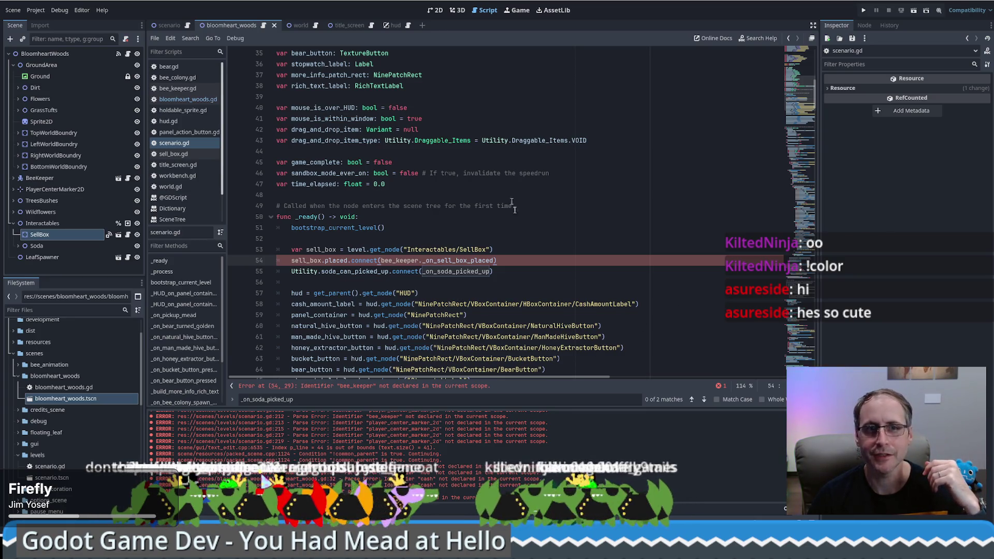
{"action": "mouse_move", "coordinate": [647, 552]}
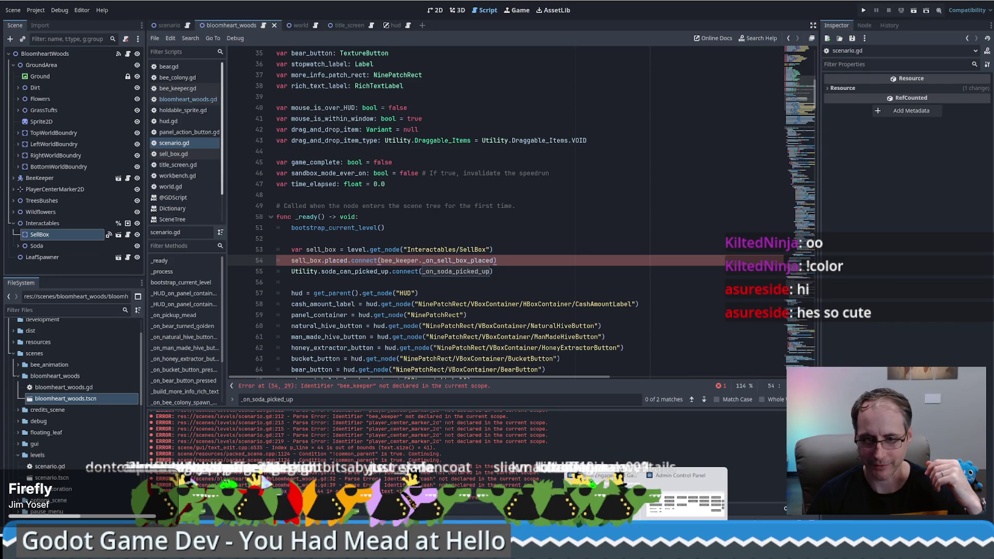
{"action": "left_click", "coordinate": [603, 492]}
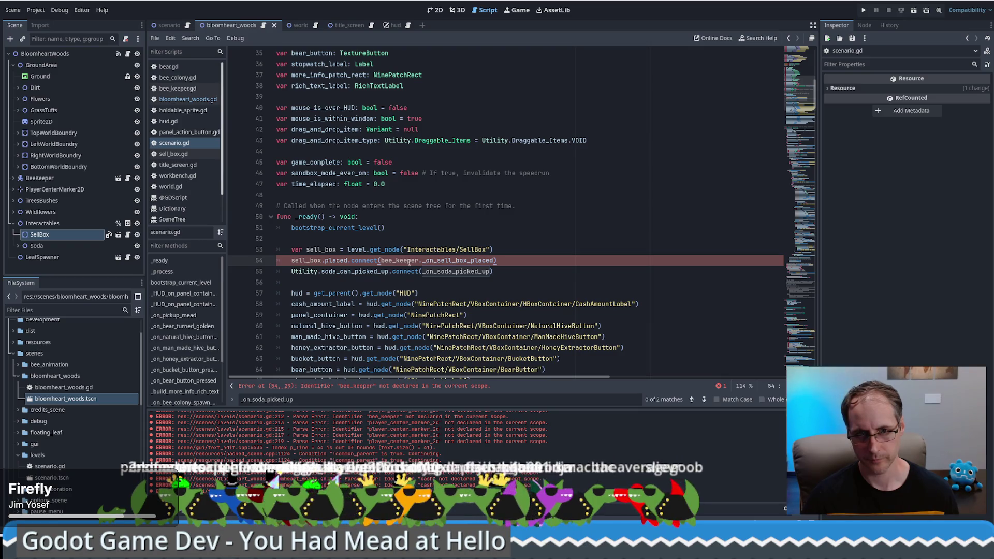
Add a bee_keeper variable below the sell_box lookup with an empty level.get_node("") call.
{"action": "key", "text": "Home"}
{"action": "key", "text": "Return"}
{"action": "key", "text": "Up"}
{"action": "key", "text": "Up"}
{"action": "key", "text": "Up"}
{"action": "type", "text": "v"}
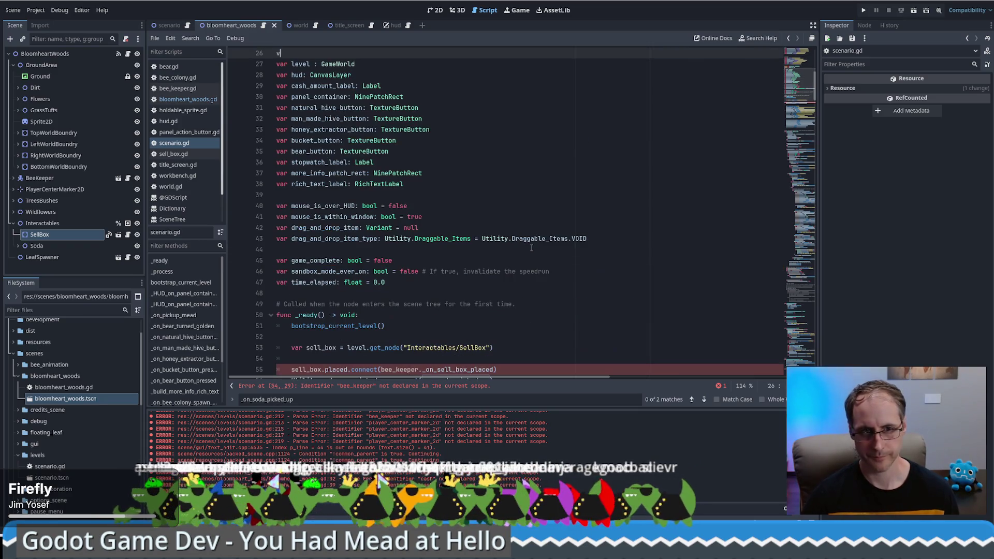
{"action": "key", "text": "ctrl+z"}
{"action": "key", "text": "ctrl+z"}
{"action": "key", "text": "ctrl+z"}
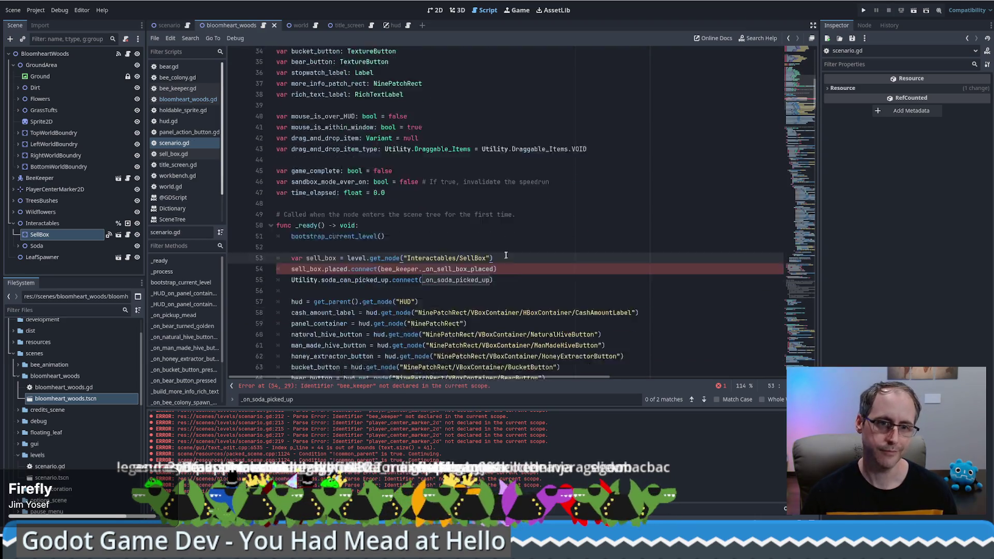
{"action": "key", "text": "Return"}
{"action": "type", "text": "var bee_keeper = level.get_node"}
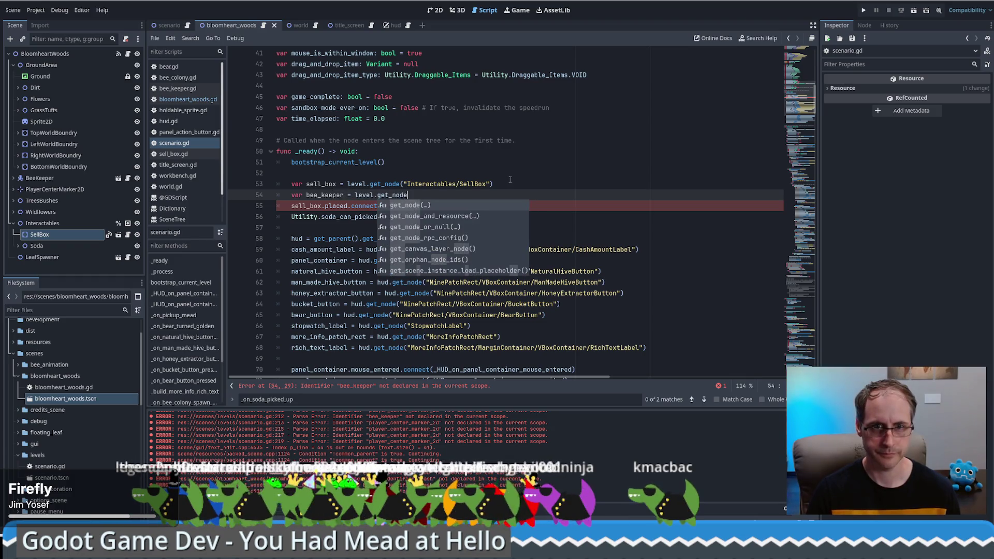
{"action": "key", "text": "Return"}
{"action": "type", "text": "\""}
Find BeeKeeper in the script and paste it as the path: level.get_node("BeeKeeper").
{"action": "key", "text": "ctrl+f"}
{"action": "type", "text": "bee"}
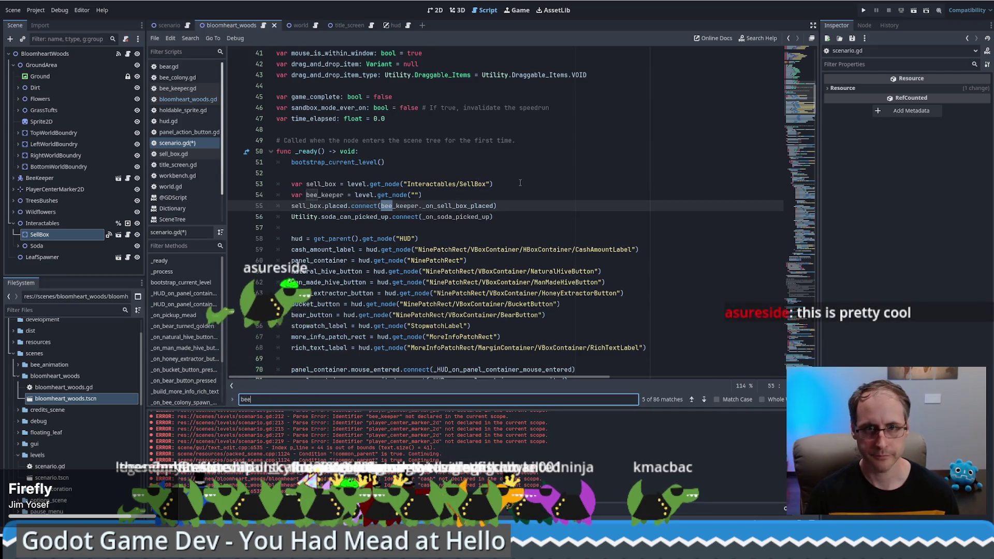
{"action": "type", "text": "BeeKeeper"}
{"action": "key", "text": "Escape"}
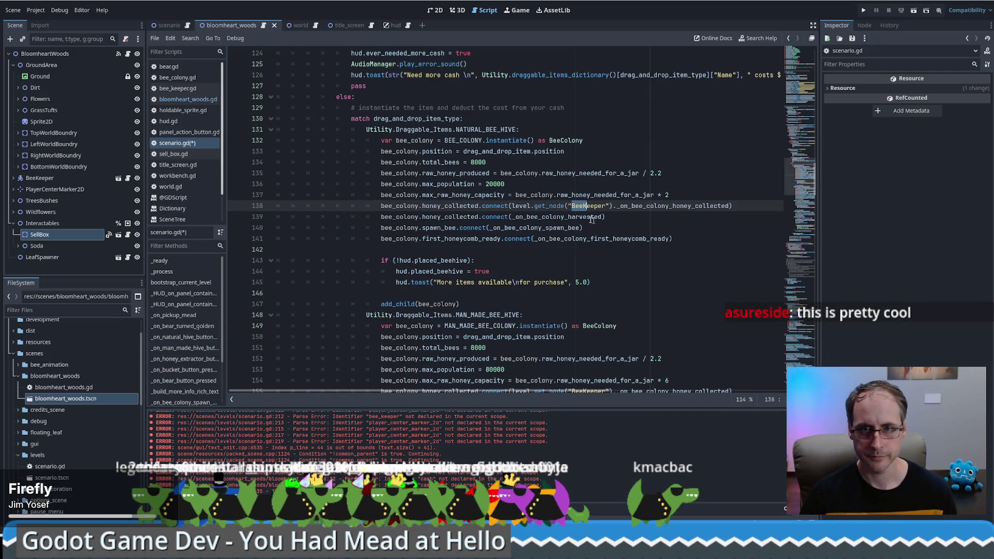
{"action": "key", "text": "alt+Left"}
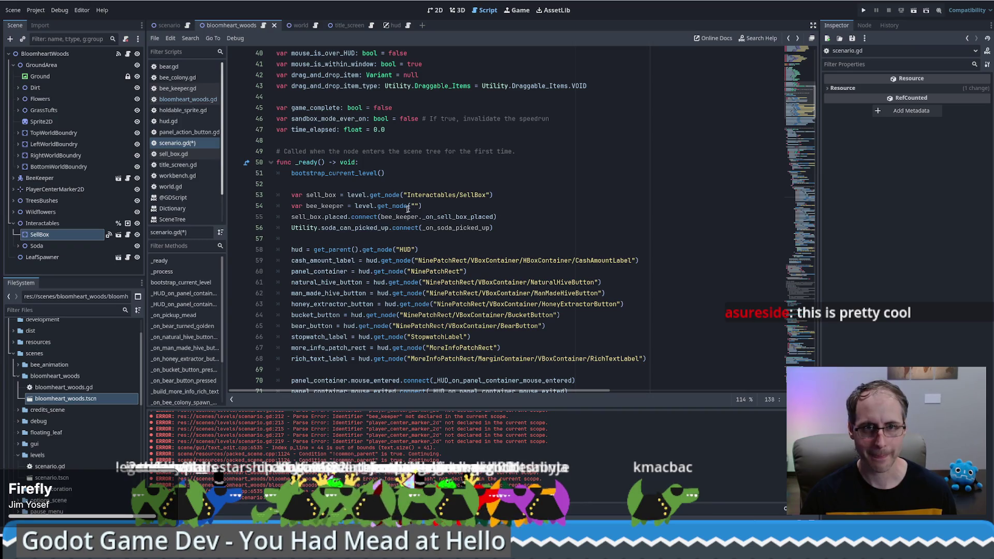
{"action": "left_click", "coordinate": [418, 206]}
{"action": "type", "text": "BeeKeeper"}
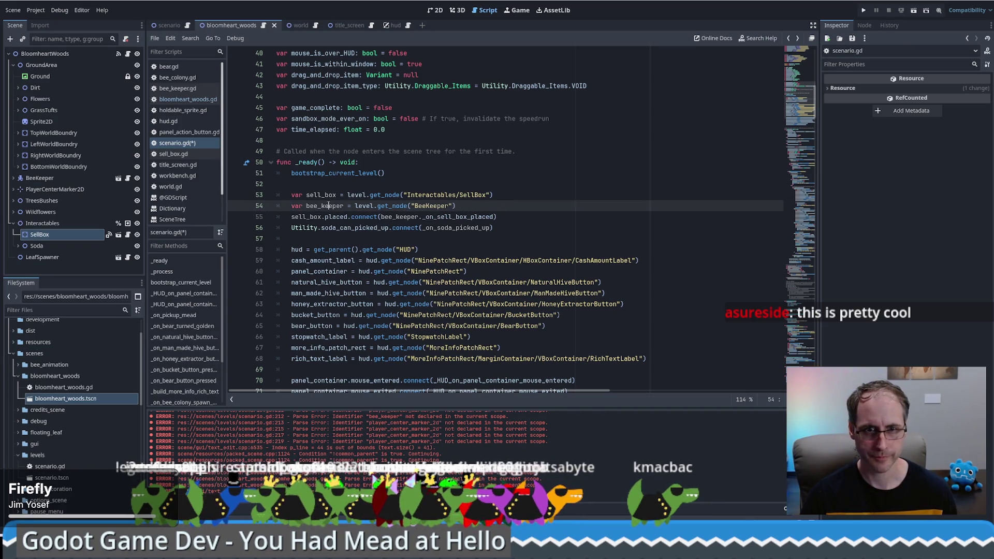
{"action": "left_click", "coordinate": [547, 229]}
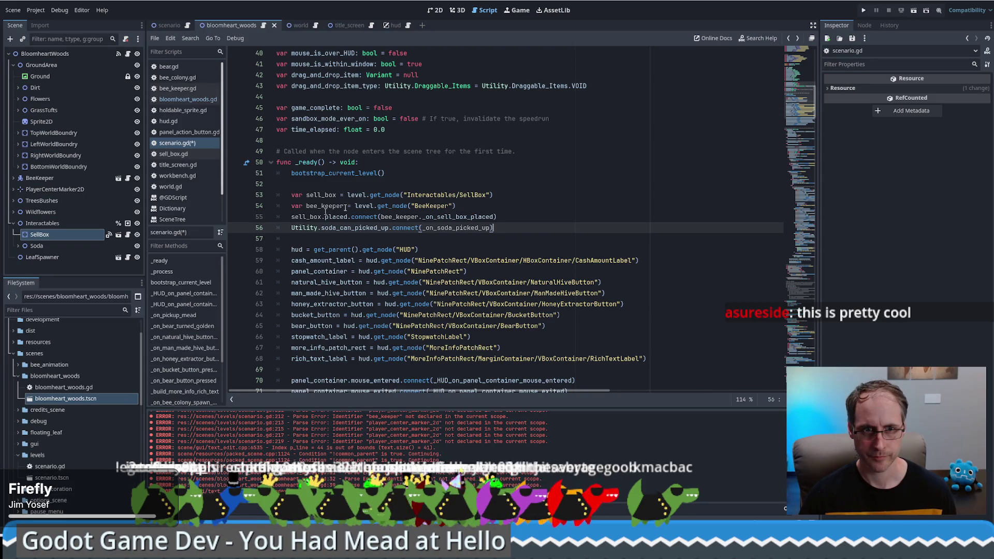
{"action": "double_click", "coordinate": [335, 206]}
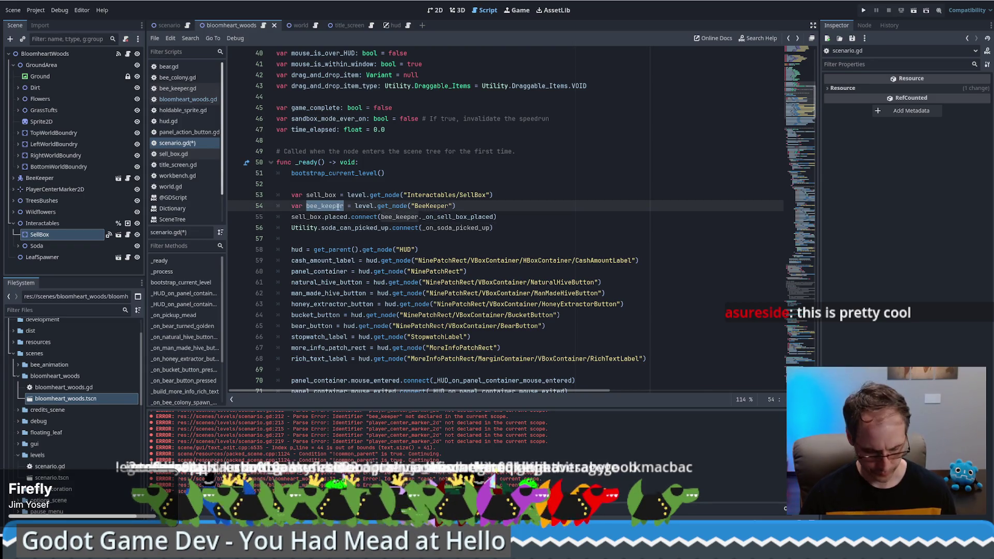
Search scenario.gd for BeeKeeper to reach its connection on line 138.
{"action": "key", "text": "ctrl+f"}
{"action": "key", "text": "Return"}
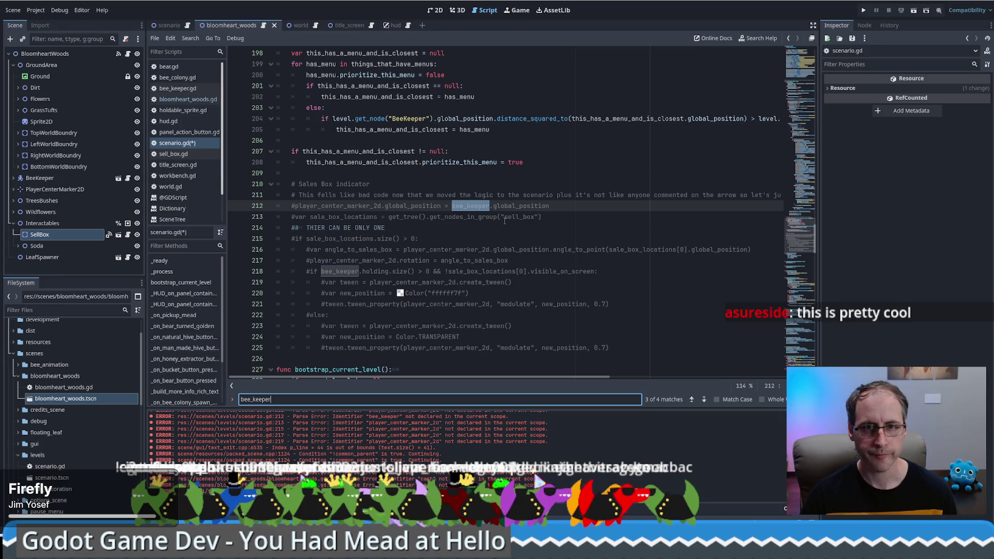
{"action": "key", "text": "Return"}
{"action": "key", "text": "Return"}
{"action": "key", "text": "Return"}
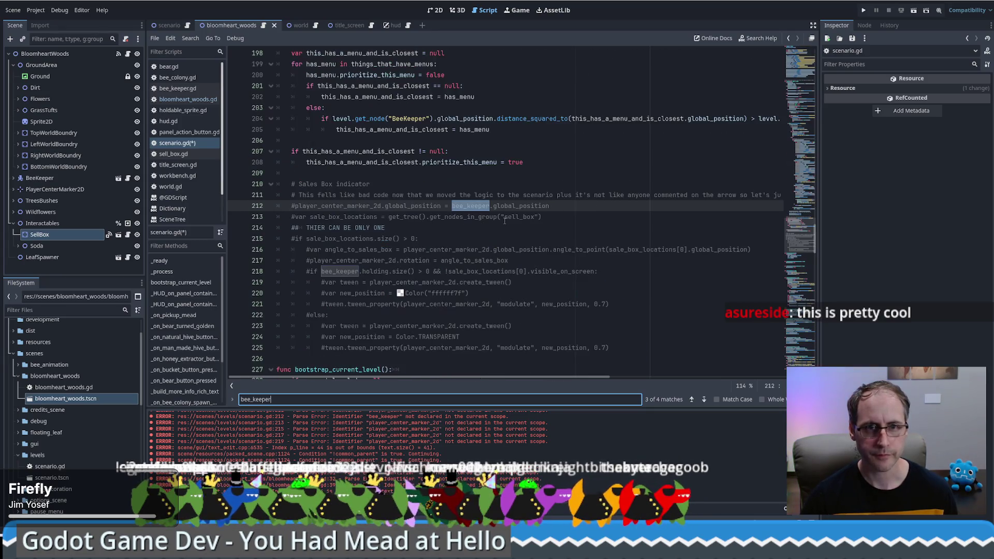
{"action": "type", "text": "beek"}
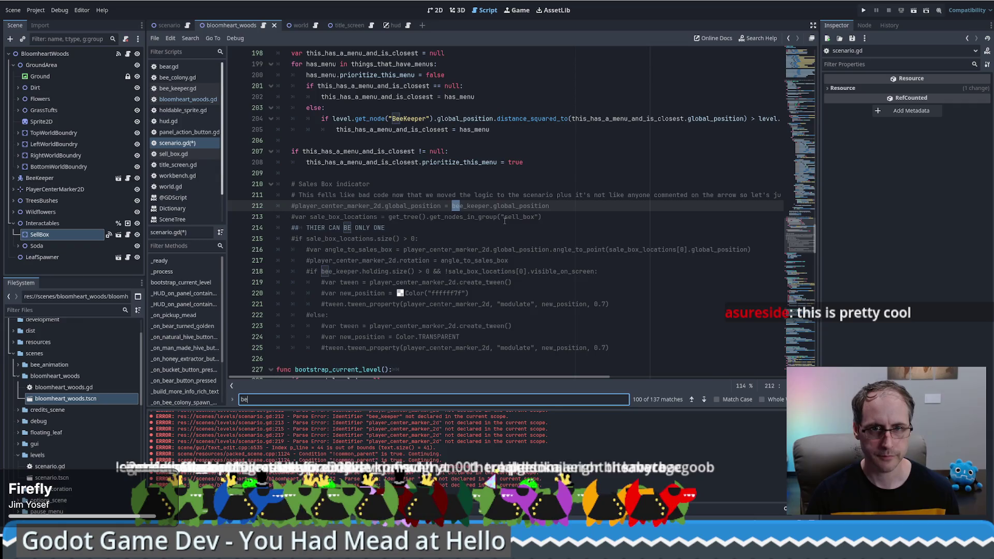
{"action": "key", "text": "Return"}
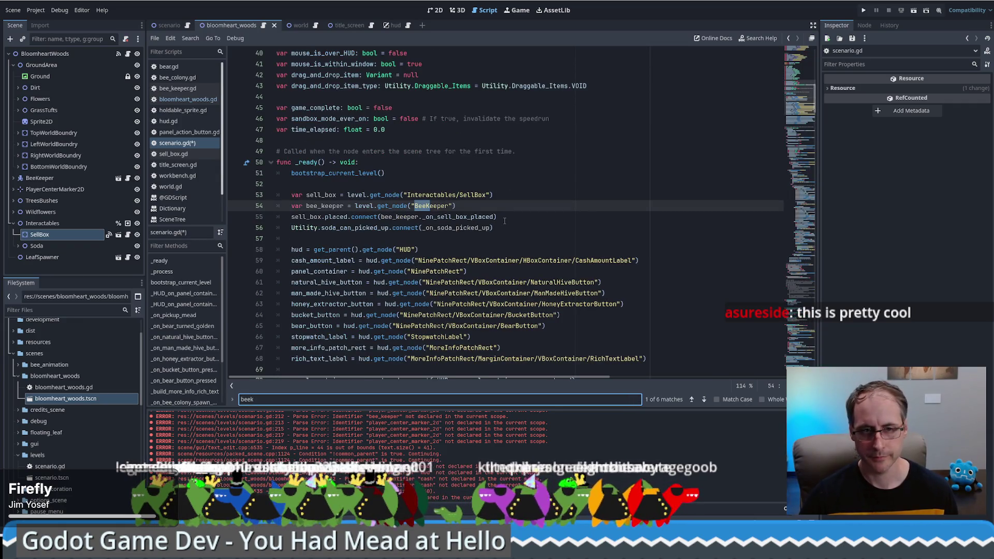
{"action": "key", "text": "Return"}
{"action": "key", "text": "Escape"}
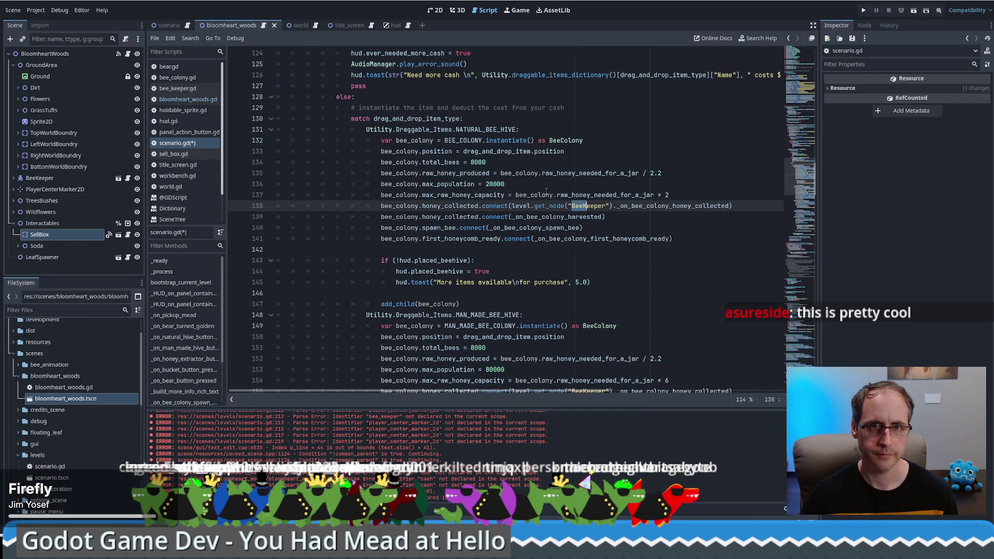
Try bee_keeper in place of line 138's level.get_node("BeeKeeper"), keeping the original after the error.
{"action": "left_click_drag", "start_coordinate": [564, 205], "coordinate": [616, 206]}
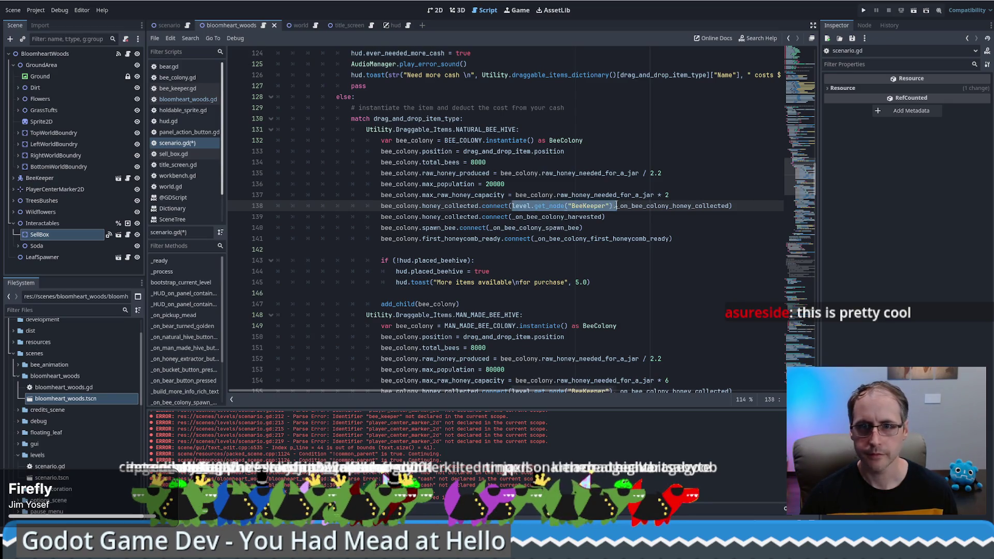
{"action": "type", "text": "bee_keeper"}
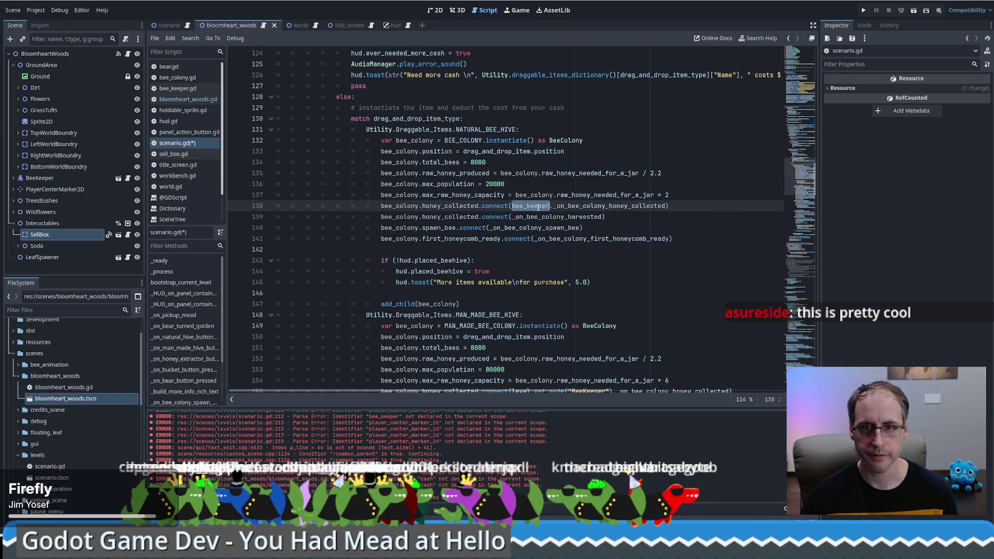
{"action": "scroll", "coordinate": [622, 207], "scroll_direction": "up", "scroll_amount": 7}
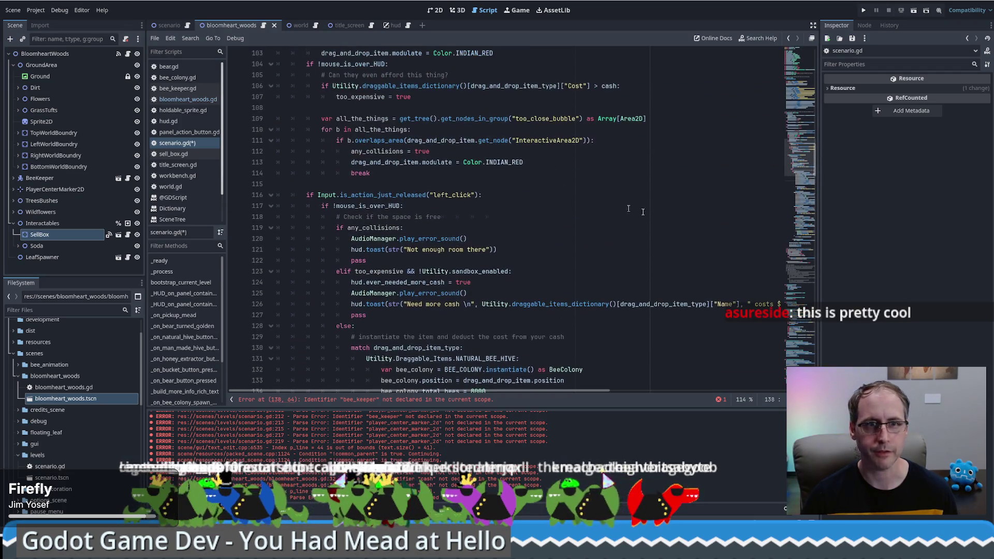
{"action": "mouse_move", "coordinate": [793, 183]}
{"action": "left_mouse_down"}
{"action": "mouse_move", "coordinate": [804, 123]}
{"action": "mouse_move", "coordinate": [805, 179]}
{"action": "left_mouse_up"}
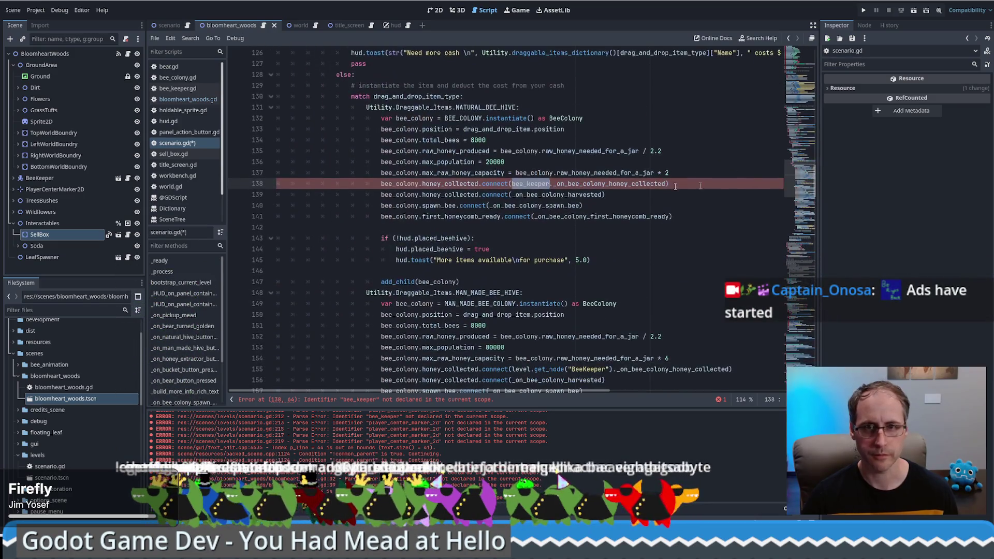
{"action": "left_click_drag", "start_coordinate": [511, 184], "coordinate": [613, 184]}
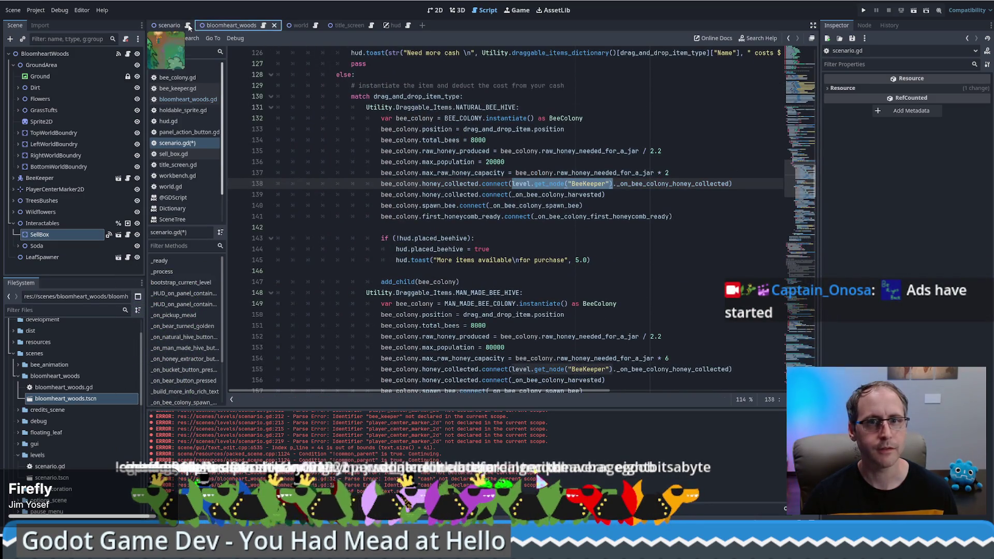
{"action": "left_click", "coordinate": [394, 25]}
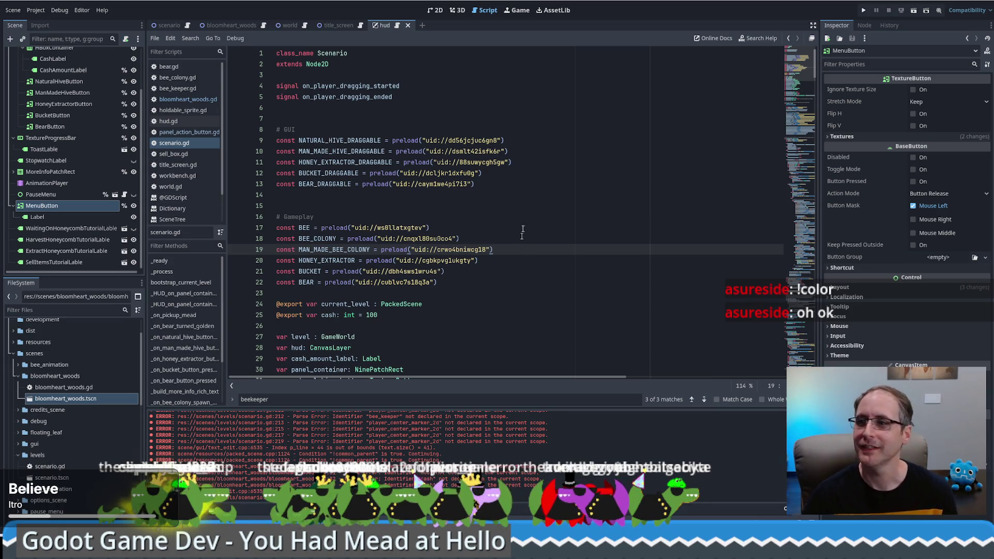
Go to the scenario scene, look over scenario.gd, and open bloomheart_woods.gd.
{"action": "left_click", "coordinate": [457, 196]}
{"action": "left_click", "coordinate": [178, 27]}
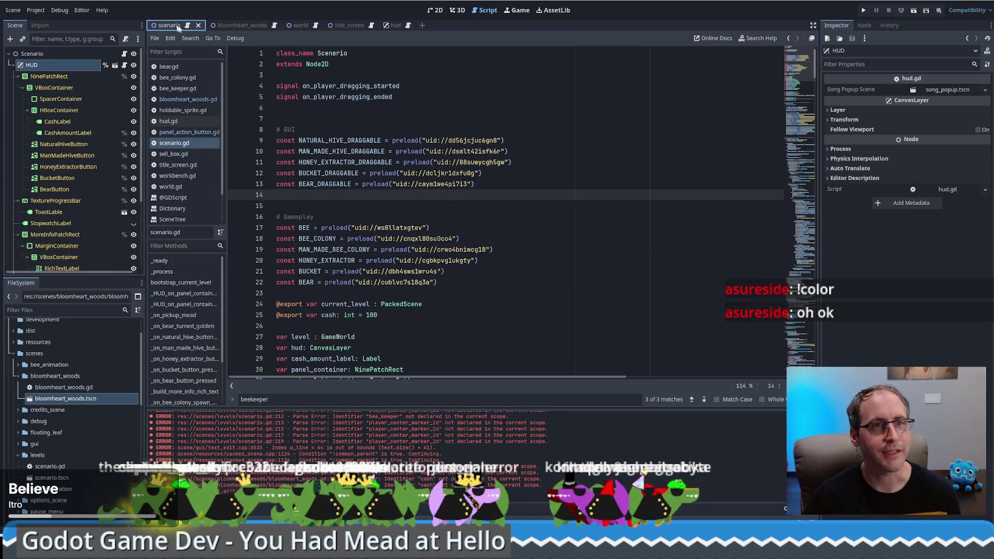
{"action": "left_click", "coordinate": [186, 26]}
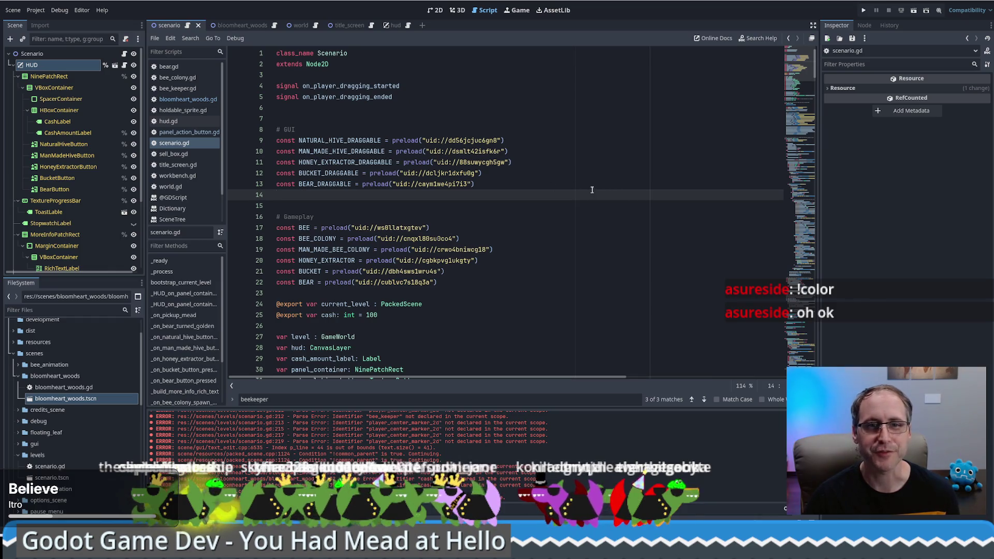
{"action": "scroll", "coordinate": [590, 189], "scroll_direction": "down", "scroll_amount": 3}
{"action": "scroll", "coordinate": [580, 180], "scroll_direction": "up", "scroll_amount": 2}
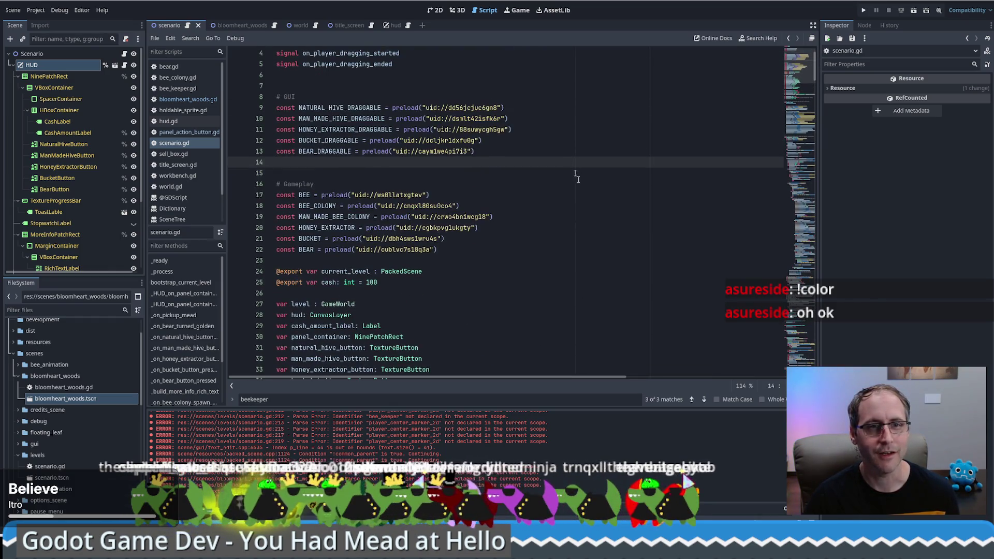
{"action": "scroll", "coordinate": [590, 155], "scroll_direction": "down", "scroll_amount": 8}
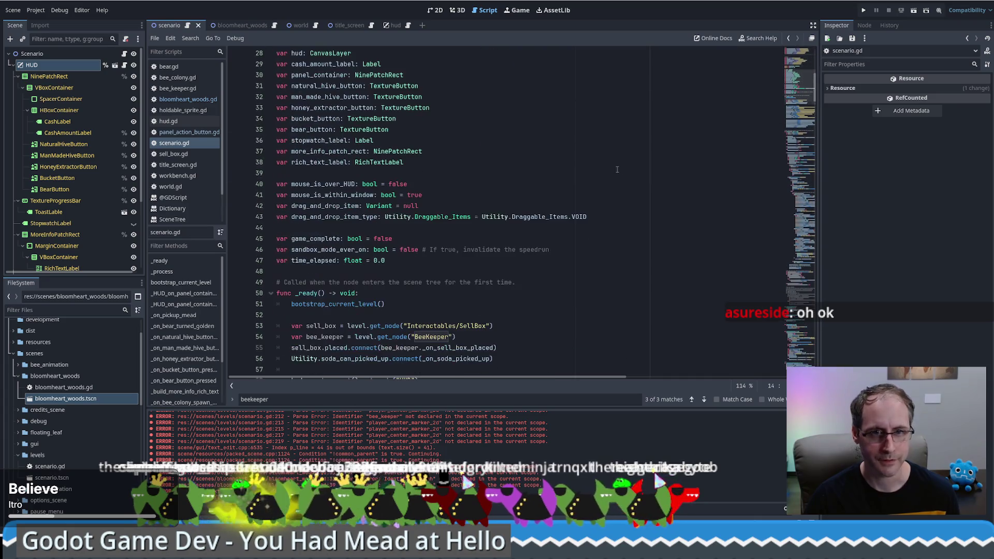
{"action": "left_click", "coordinate": [275, 26]}
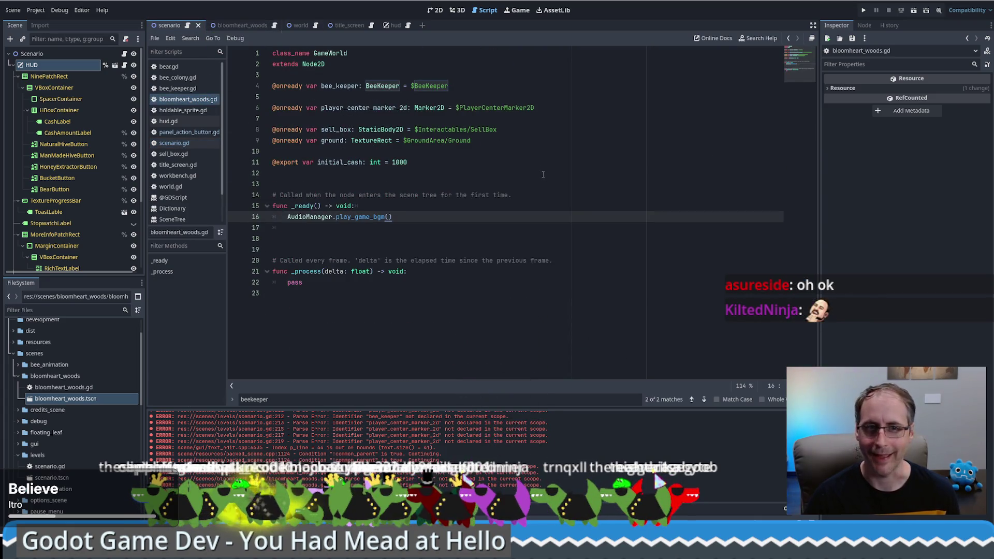
Delete the extra blank line after line 16 of bloomheart_woods.gd, before _process.
{"action": "key", "text": "Delete"}
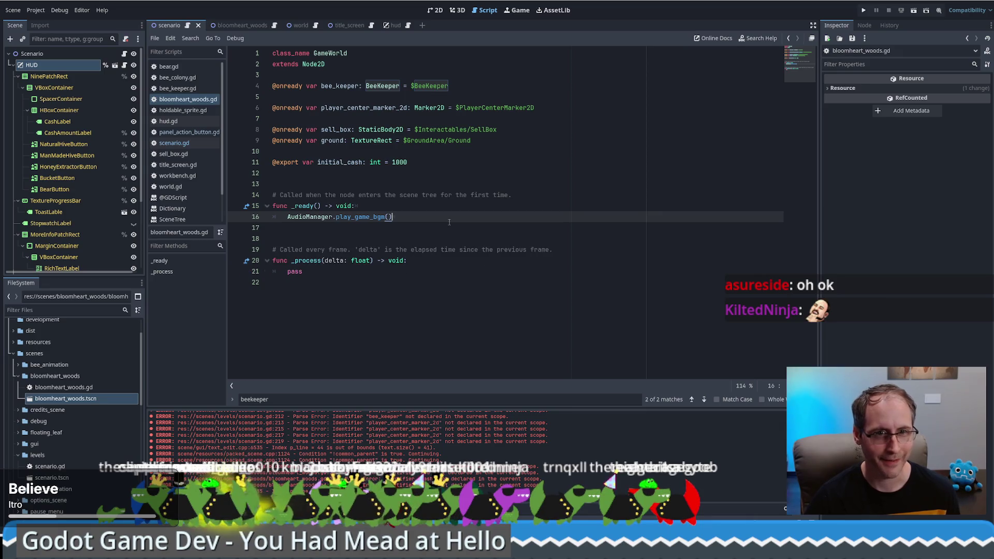
{"action": "key", "text": "shift+Up"}
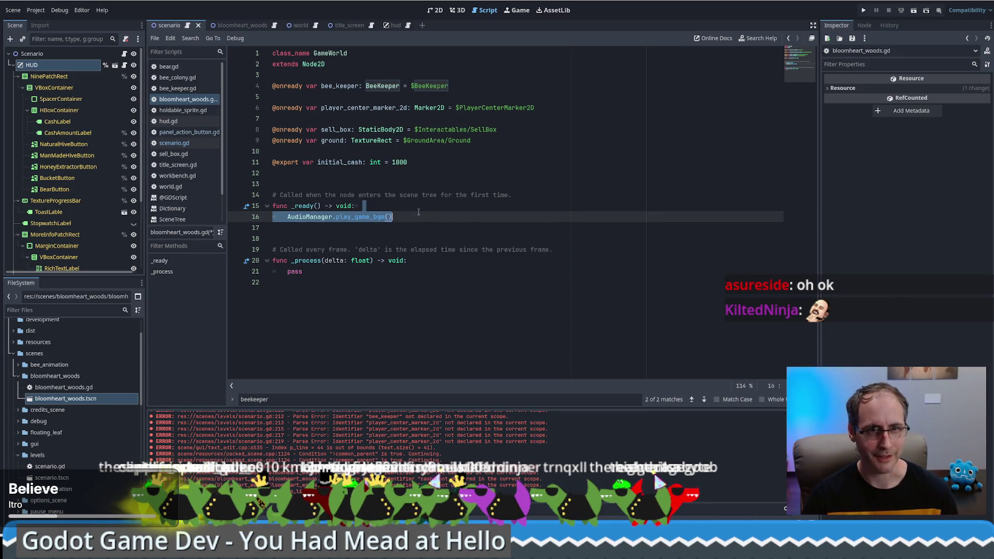
{"action": "left_click", "coordinate": [418, 211]}
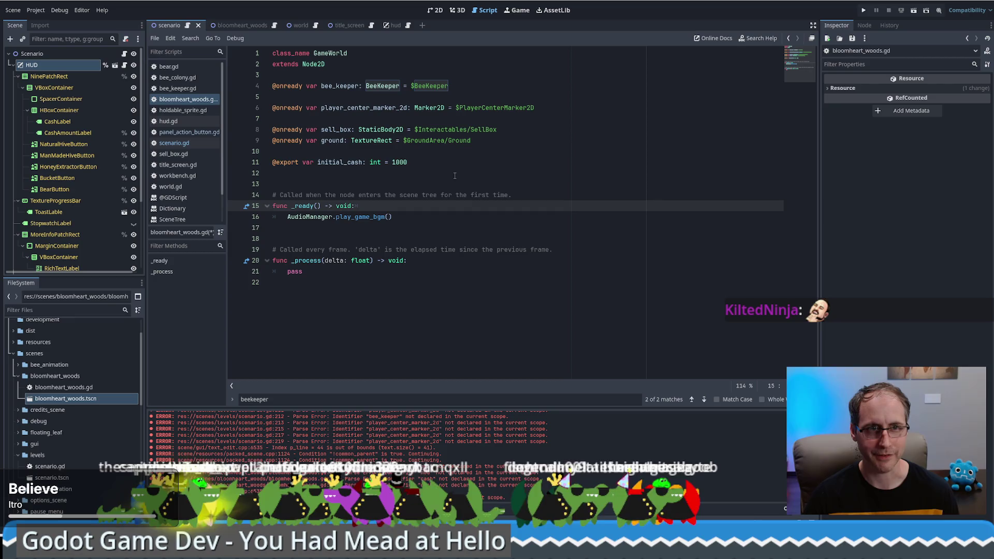
{"action": "double_click", "coordinate": [332, 162]}
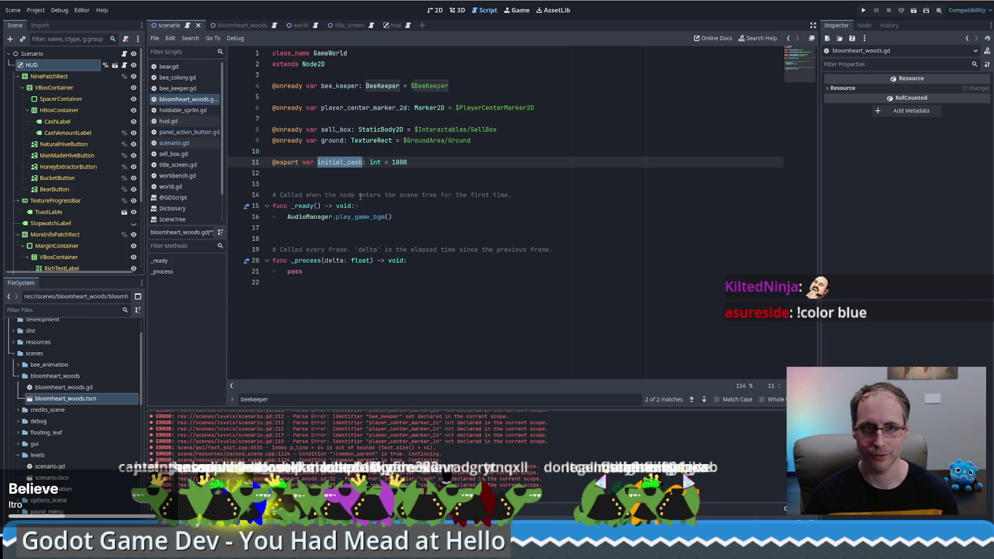
{"action": "left_click", "coordinate": [289, 192]}
{"action": "left_click", "coordinate": [286, 173]}
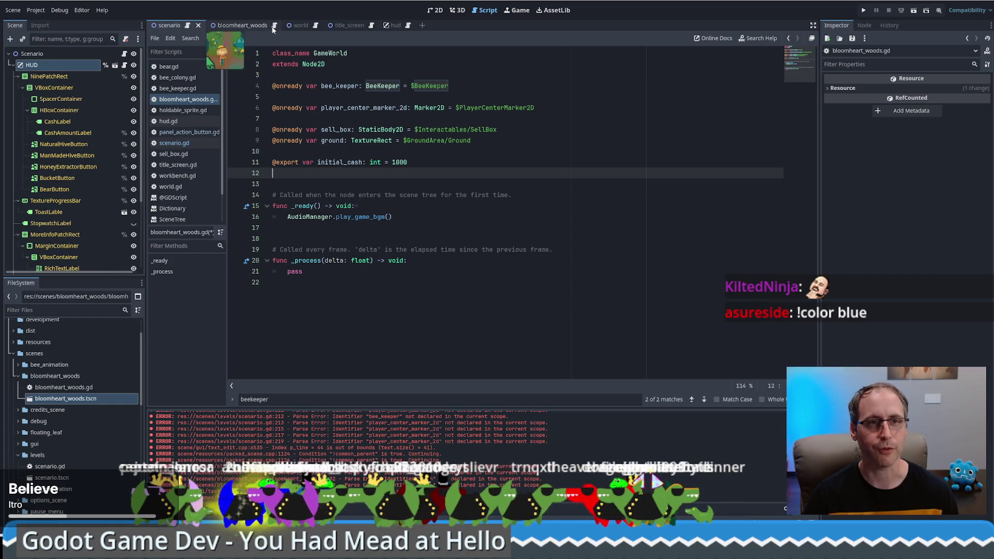
View the BloomheartWoods root node's signals in the Node tab, then return to the scenario scene.
{"action": "left_click", "coordinate": [253, 23]}
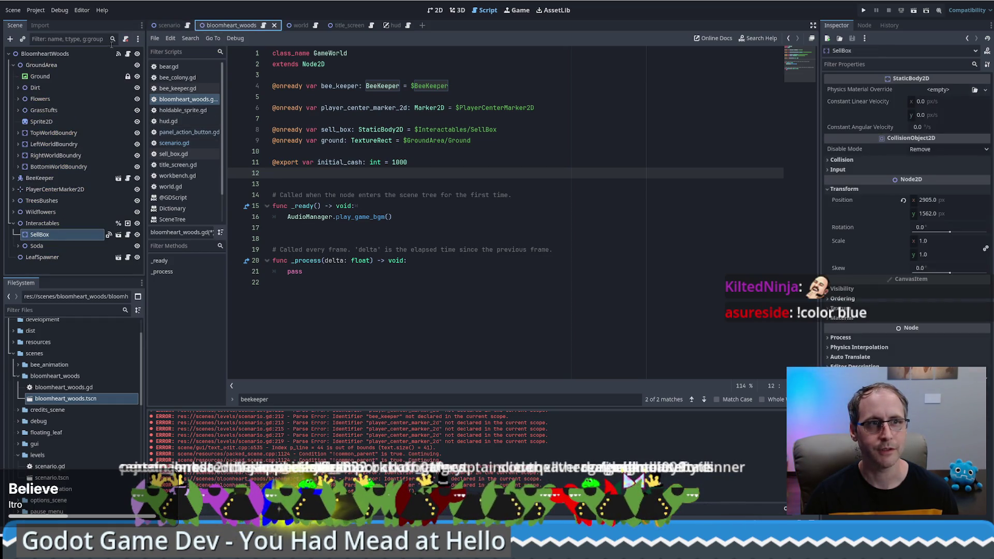
{"action": "left_click", "coordinate": [45, 54]}
{"action": "left_click", "coordinate": [865, 25]}
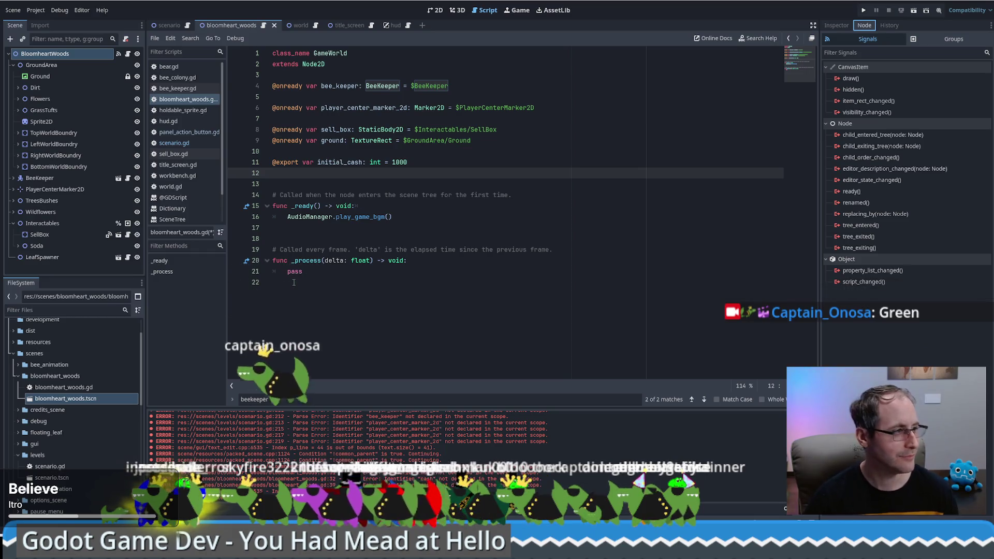
{"action": "left_click", "coordinate": [417, 233]}
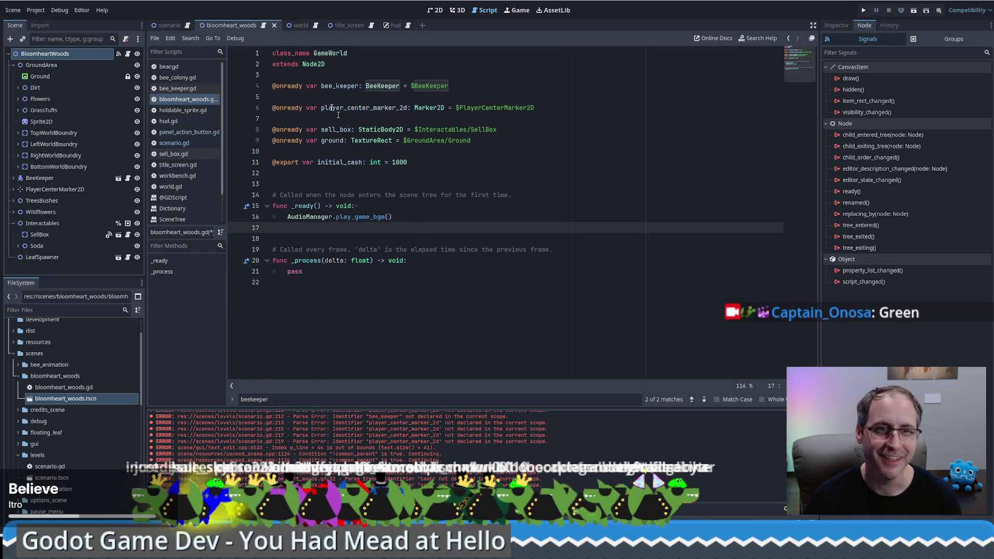
{"action": "left_click", "coordinate": [168, 25]}
Review scenario.gd's signals and the SellBox and BeeKeeper lookups in _ready, then open bloomheart_woods.gd.
{"action": "left_click", "coordinate": [187, 26]}
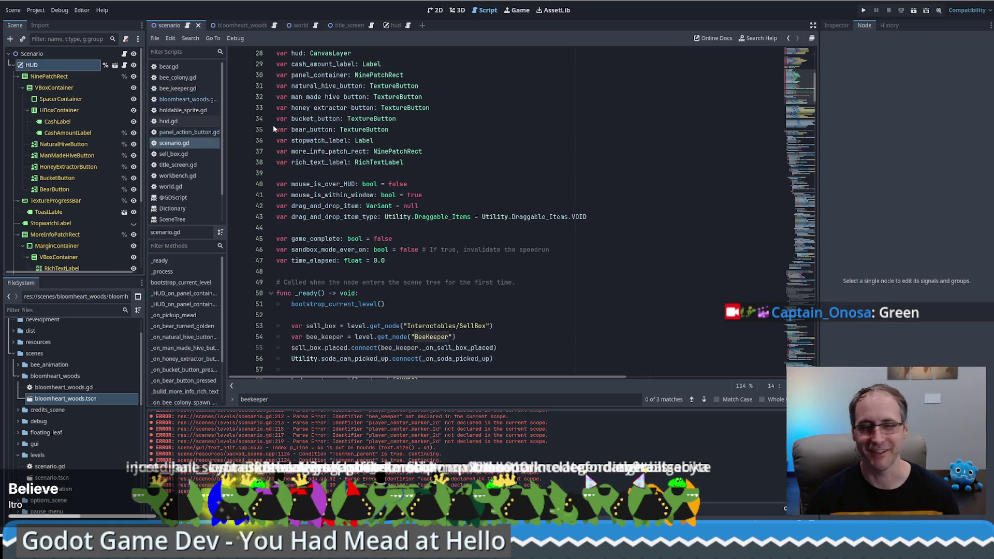
{"action": "left_click", "coordinate": [803, 70]}
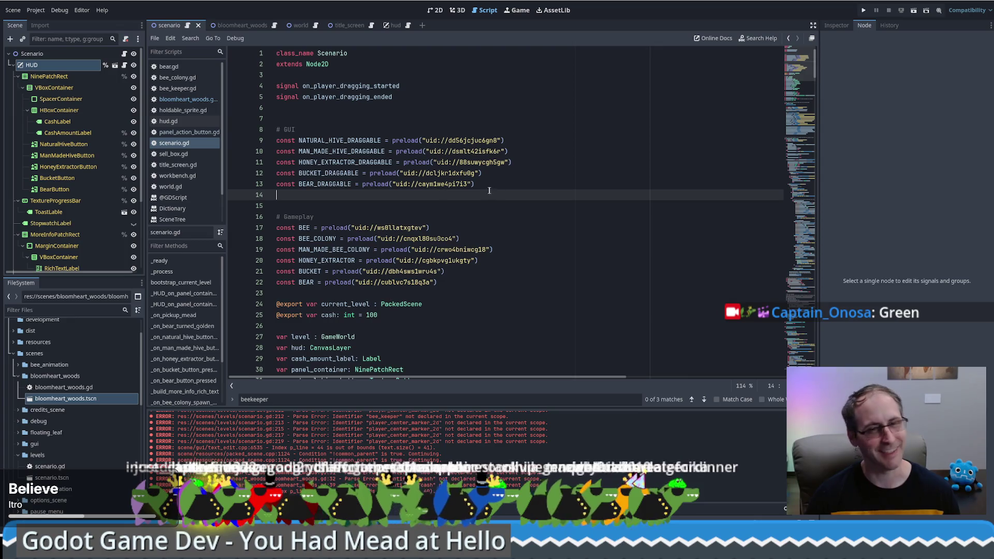
{"action": "left_click", "coordinate": [485, 110]}
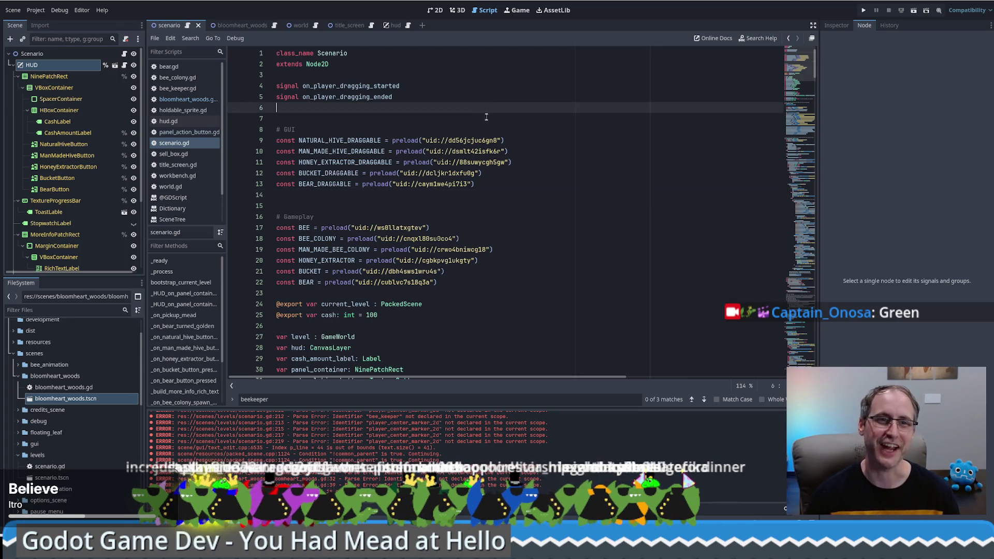
{"action": "left_click", "coordinate": [484, 119]}
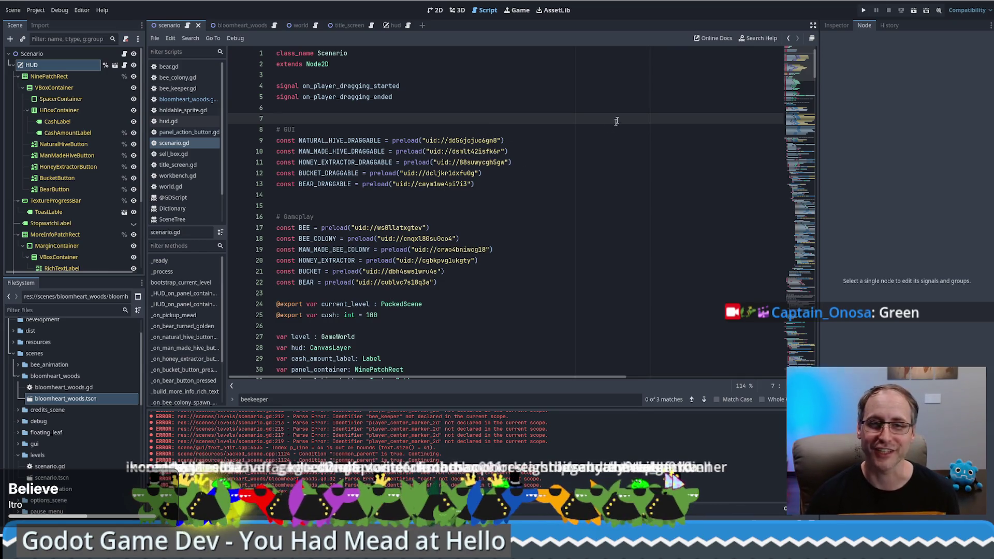
{"action": "left_click_drag", "start_coordinate": [809, 69], "coordinate": [806, 104]}
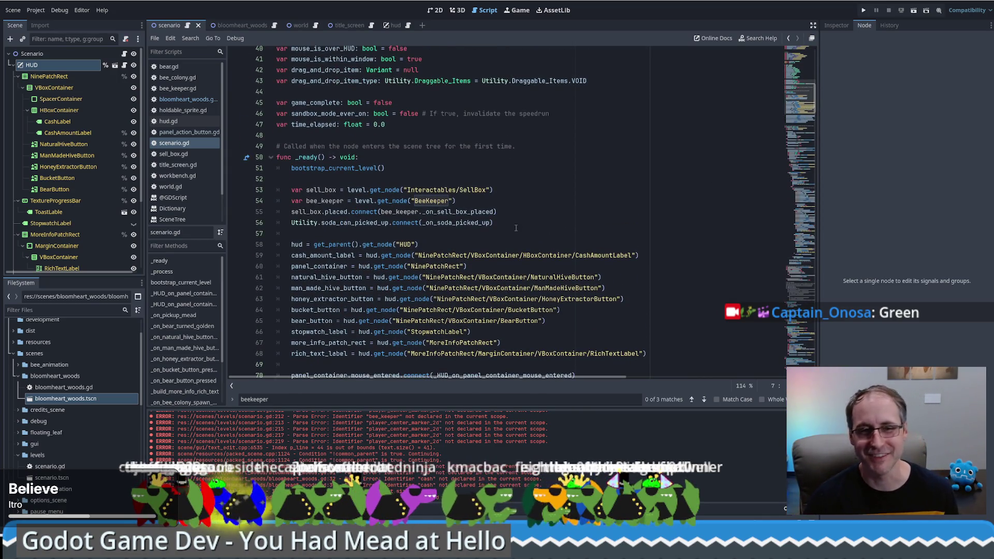
{"action": "left_click", "coordinate": [502, 183]}
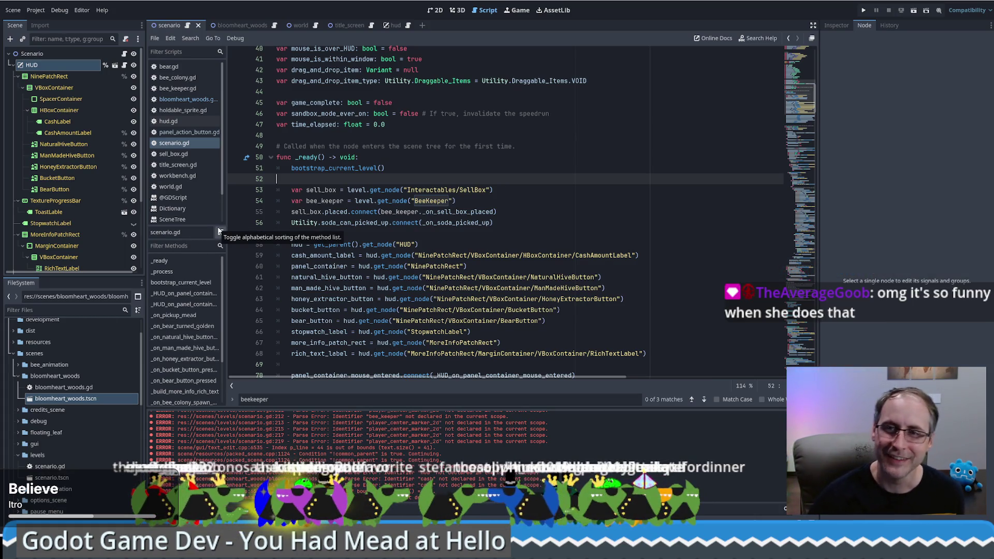
{"action": "scroll", "coordinate": [800, 118], "scroll_direction": "down", "scroll_amount": 2}
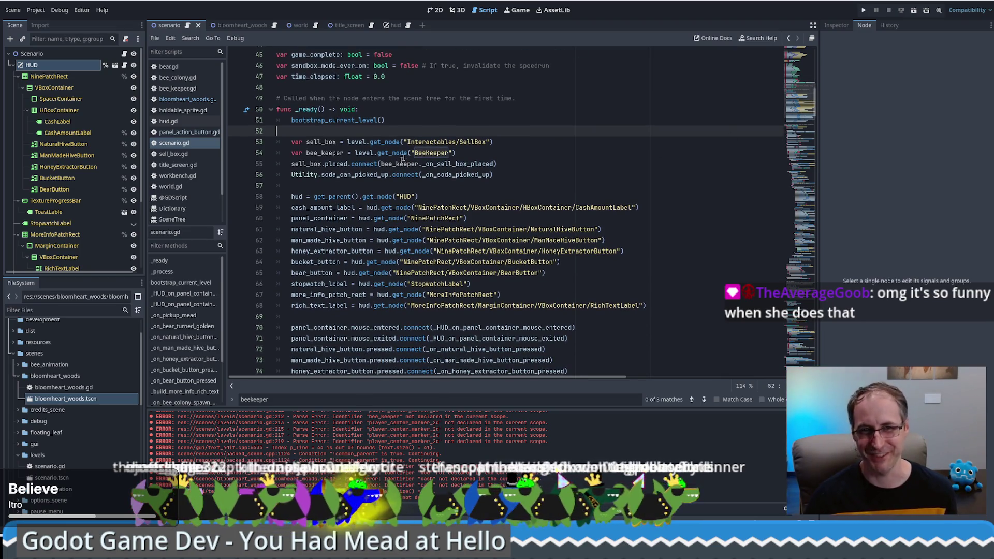
{"action": "left_click", "coordinate": [482, 156]}
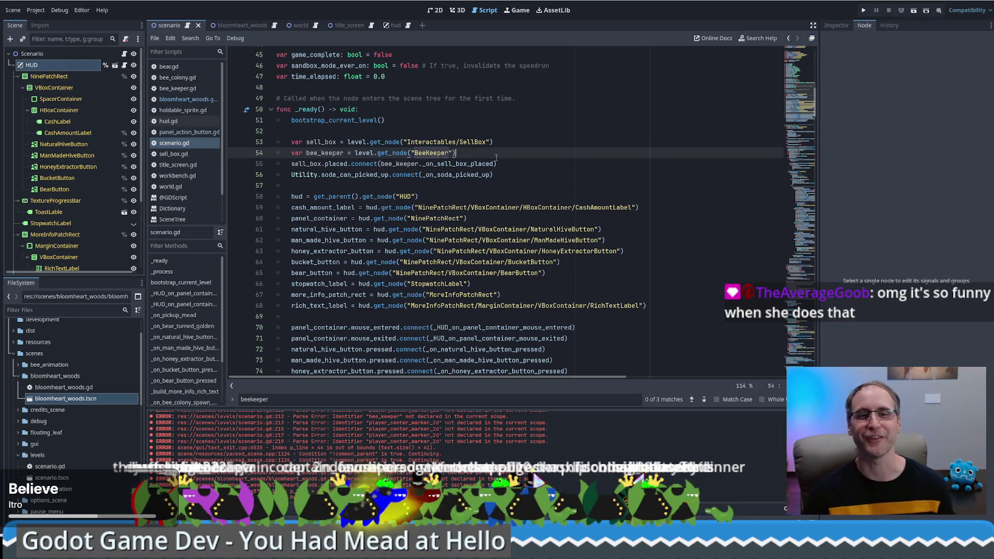
{"action": "scroll", "coordinate": [486, 168], "scroll_direction": "up", "scroll_amount": 6}
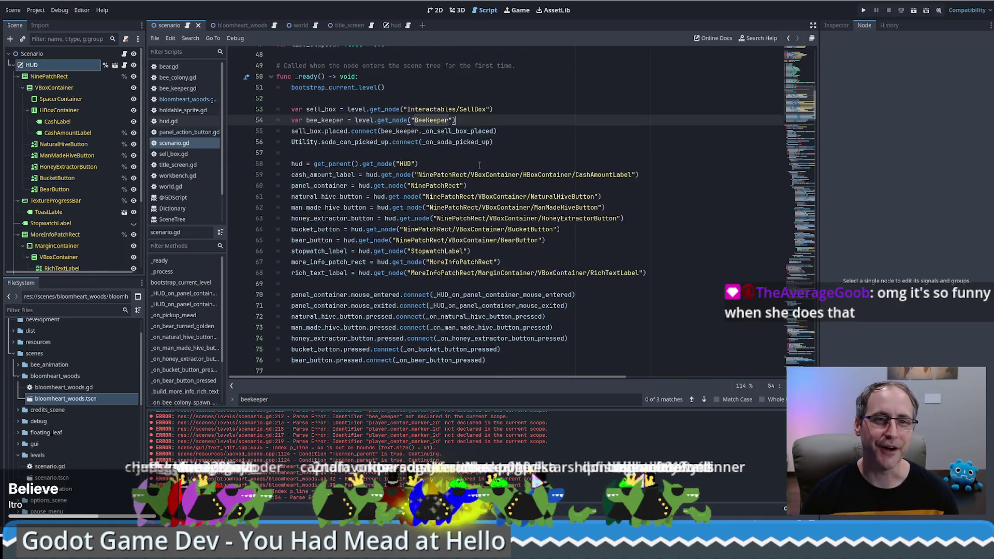
{"action": "scroll", "coordinate": [469, 286], "scroll_direction": "down", "scroll_amount": 6}
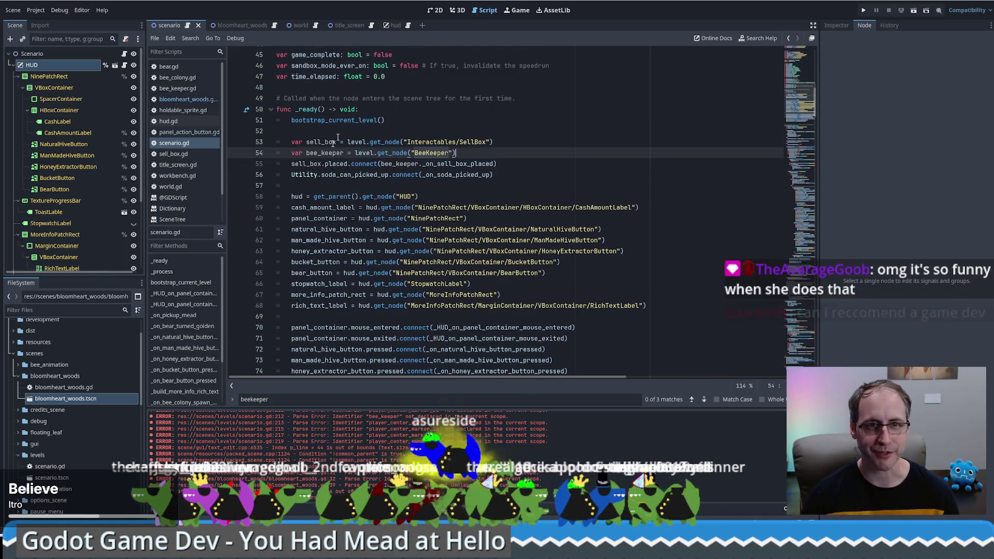
{"action": "left_click", "coordinate": [272, 25]}
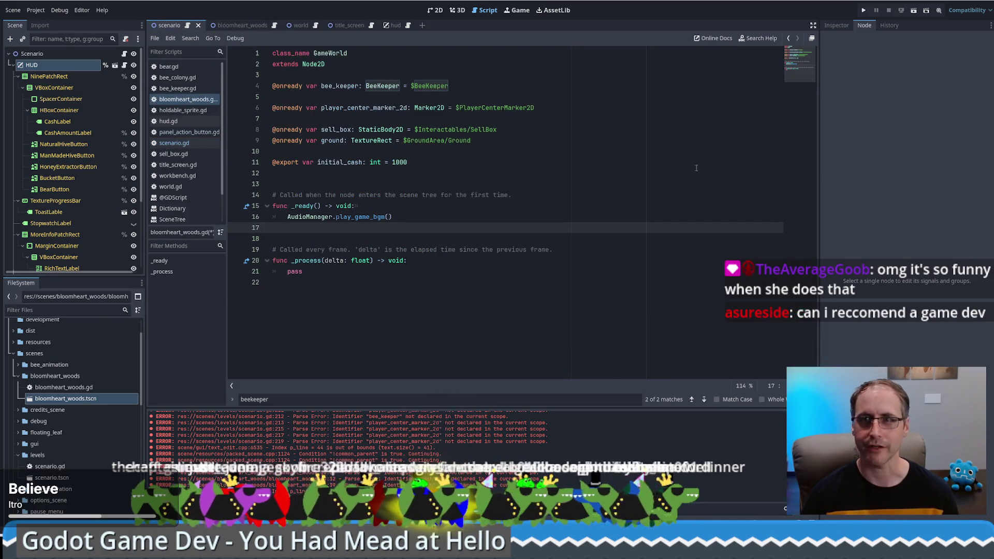
Undo the unsaved bloomheart_woods.gd edit and relaunch Godot into the You had mead at hello project.
{"action": "key", "text": "ctrl+z"}
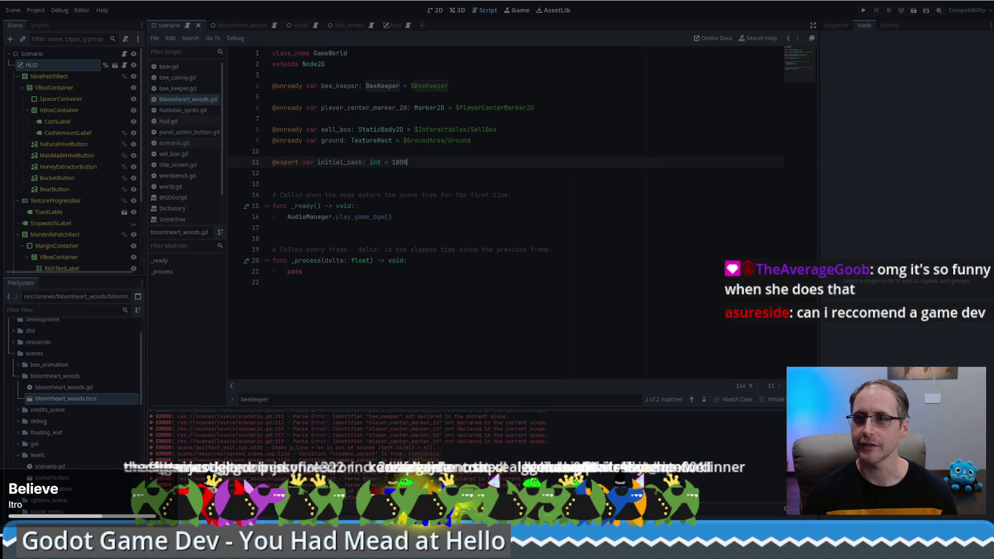
{"action": "key", "text": "super+d"}
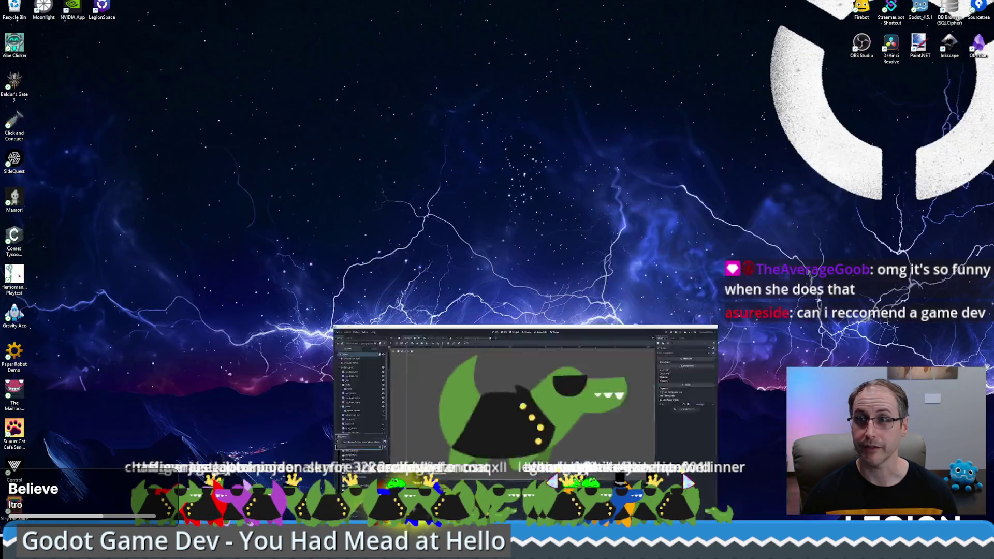
{"action": "double_click", "coordinate": [920, 8]}
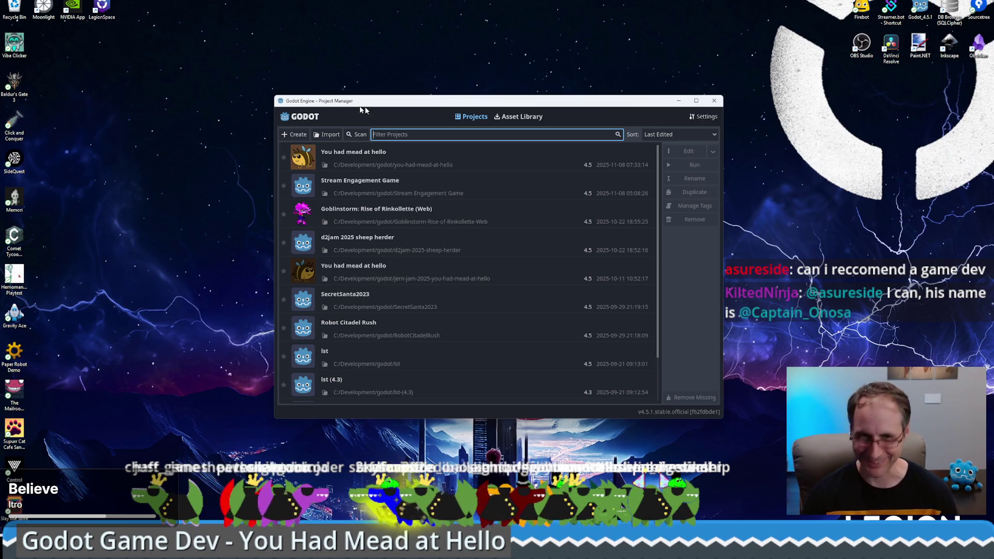
{"action": "left_click", "coordinate": [466, 158]}
{"action": "left_click", "coordinate": [689, 151]}
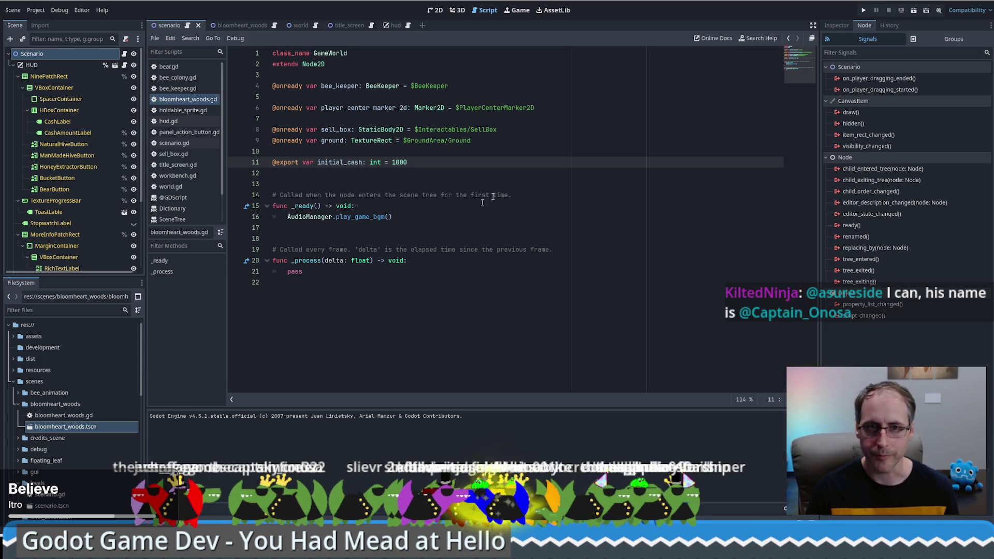
{"action": "left_click", "coordinate": [513, 184]}
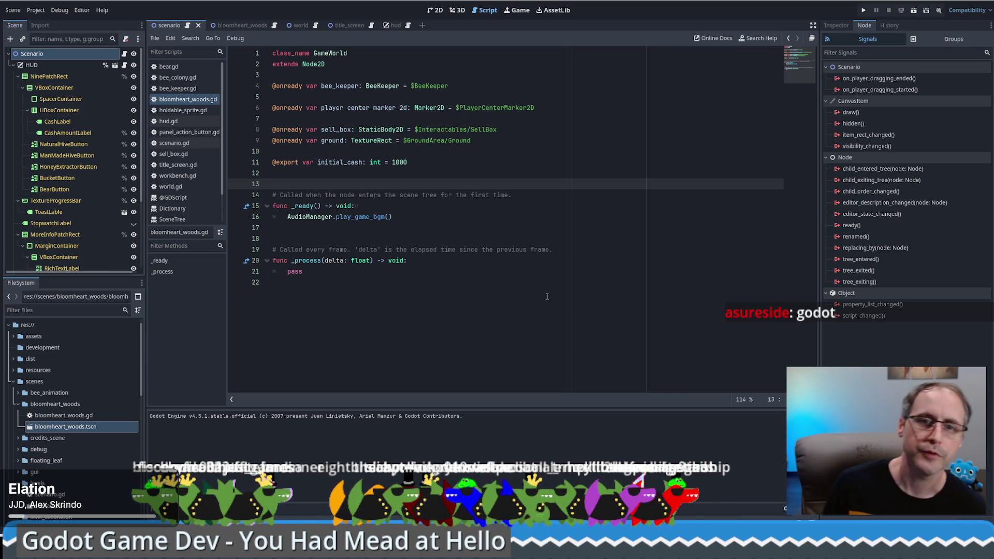
{"action": "left_click", "coordinate": [480, 213]}
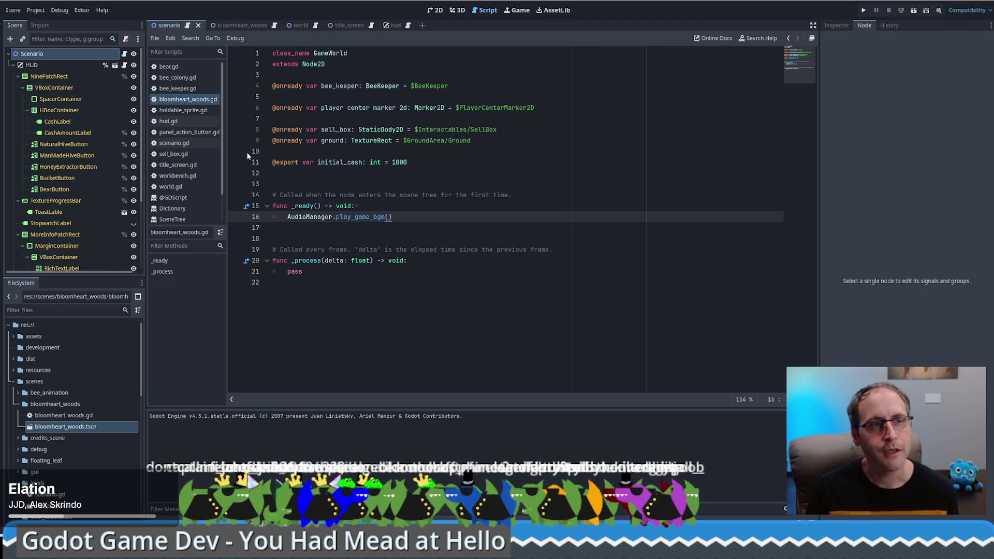
{"action": "mouse_move", "coordinate": [283, 110]}
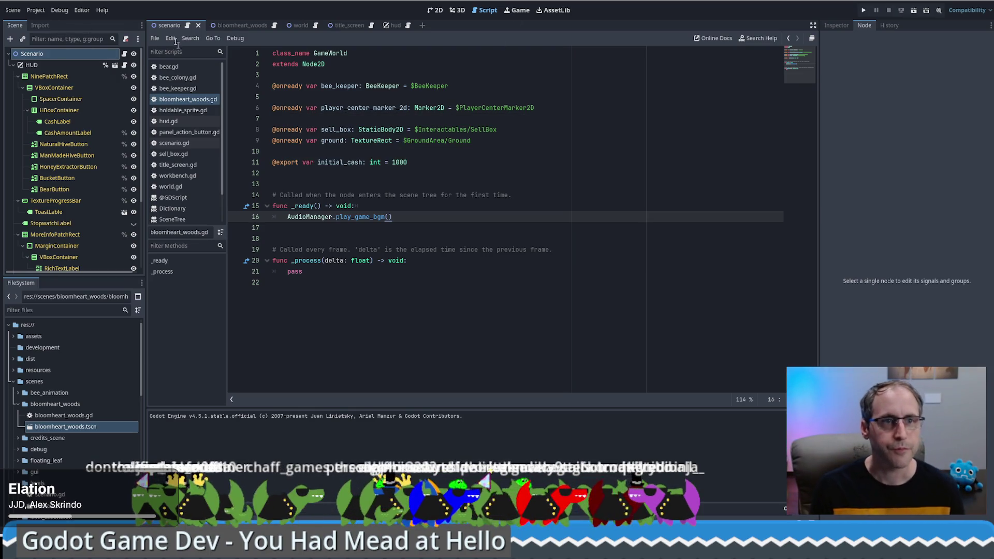
In scenario.gd's _ready(), add local sell_box and bee_keeper from level.get_node("Interactables/SellBox") and ("BeeKeeper").
{"action": "key", "text": "alt+Left"}
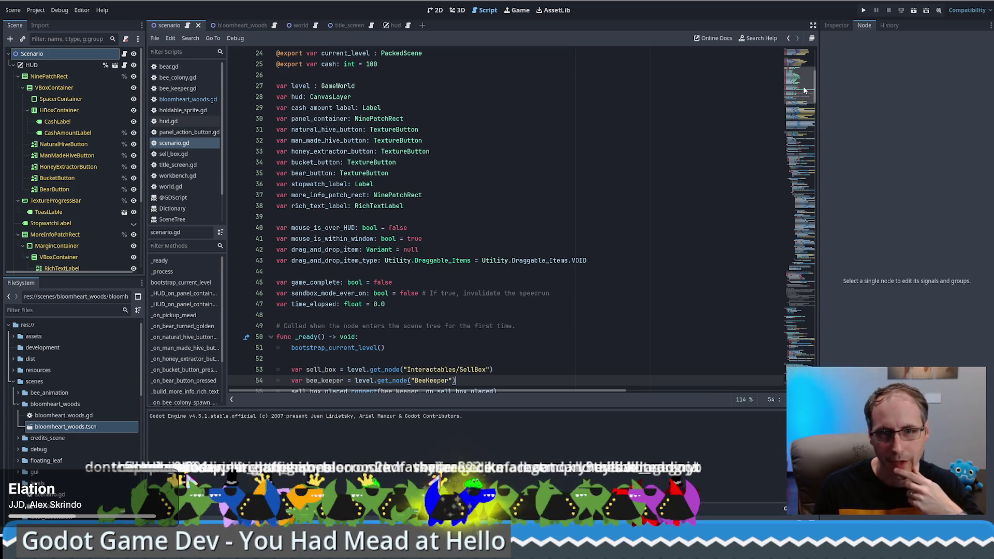
{"action": "left_click_drag", "start_coordinate": [803, 86], "coordinate": [805, 134]}
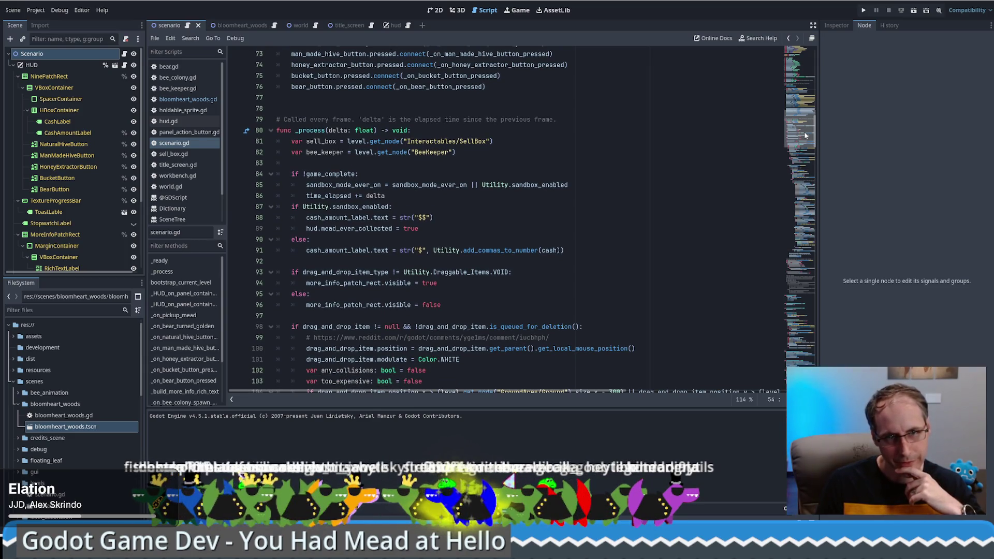
{"action": "left_click_drag", "start_coordinate": [805, 132], "coordinate": [806, 134]}
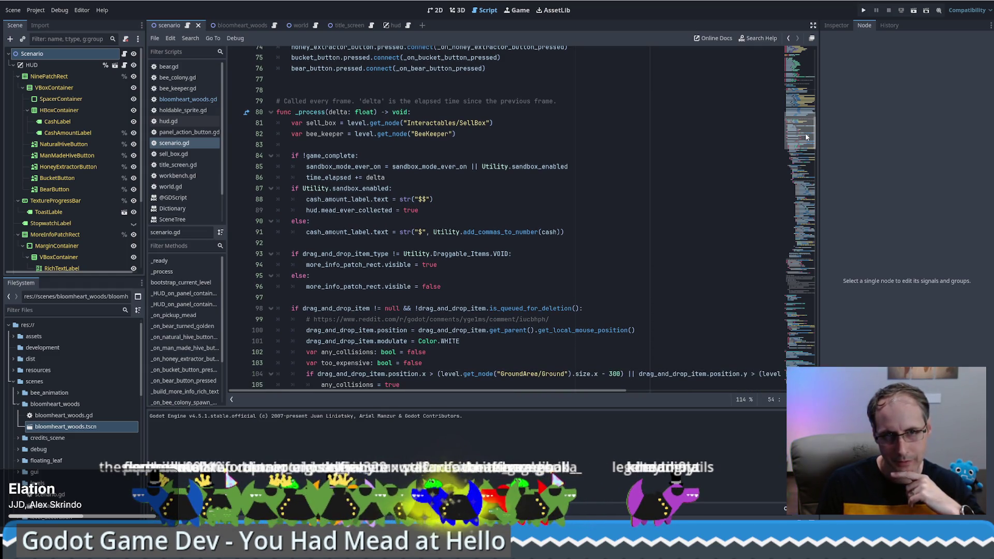
{"action": "left_click_drag", "start_coordinate": [806, 135], "coordinate": [812, 151]}
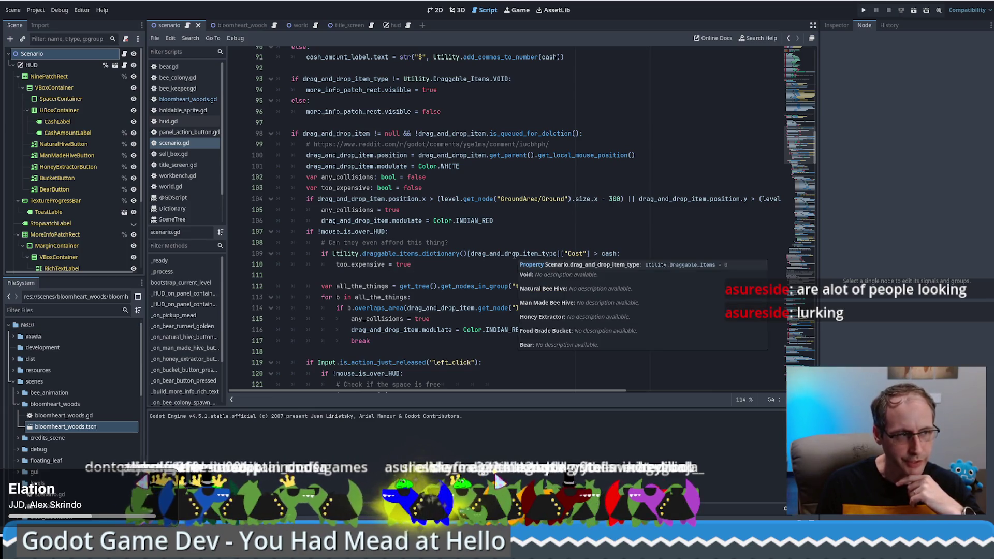
{"action": "left_click", "coordinate": [416, 274]}
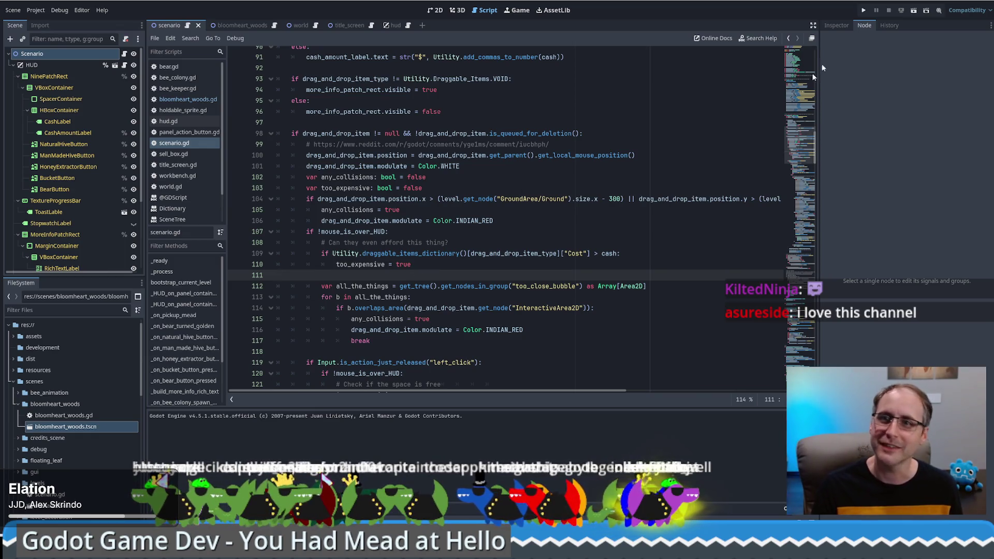
Run the project and choose New Game, which stops on line 59's null get_node error.
{"action": "left_click", "coordinate": [863, 10]}
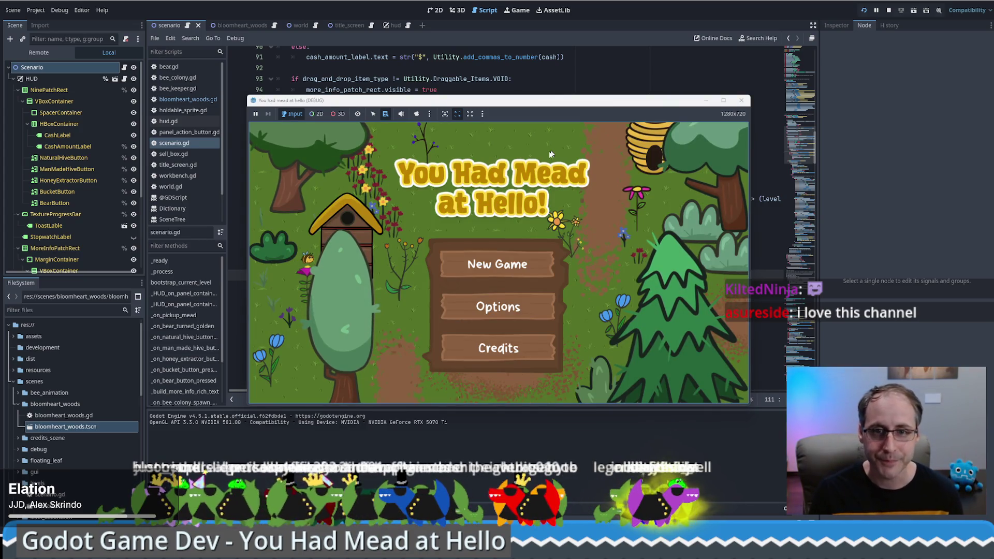
{"action": "left_click", "coordinate": [497, 264]}
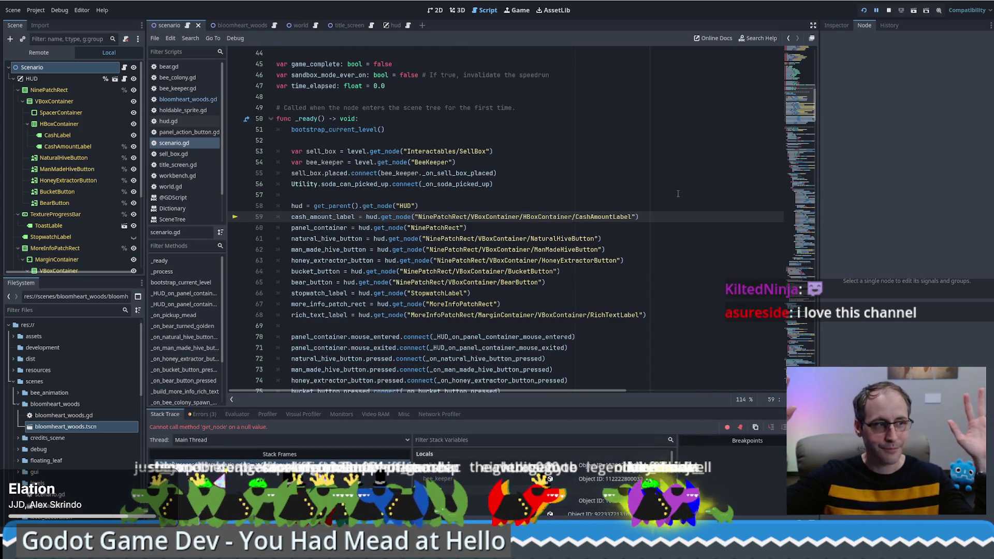
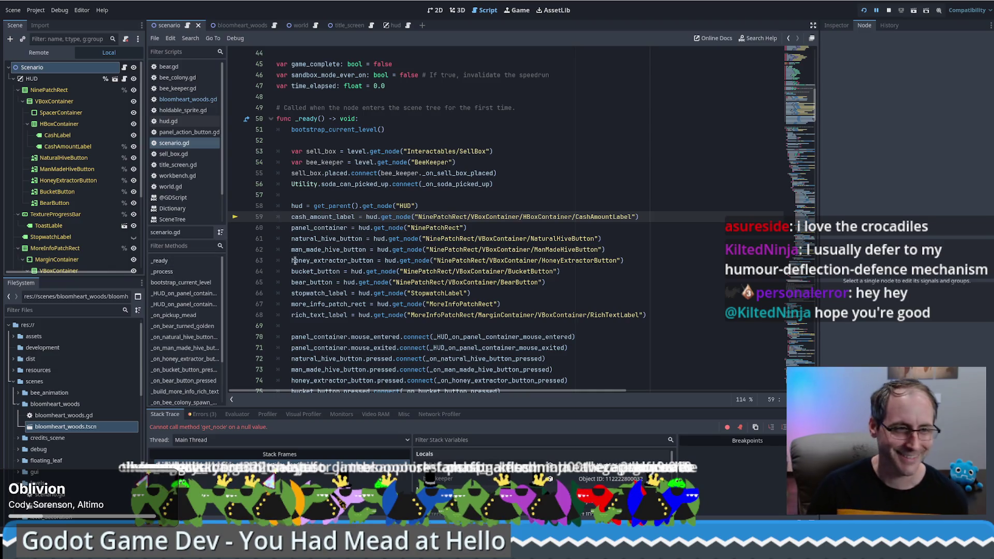
Delete 'get_parent().' on line 58 so it reads hud = get_node("HUD").
{"action": "mouse_move", "coordinate": [298, 243]}
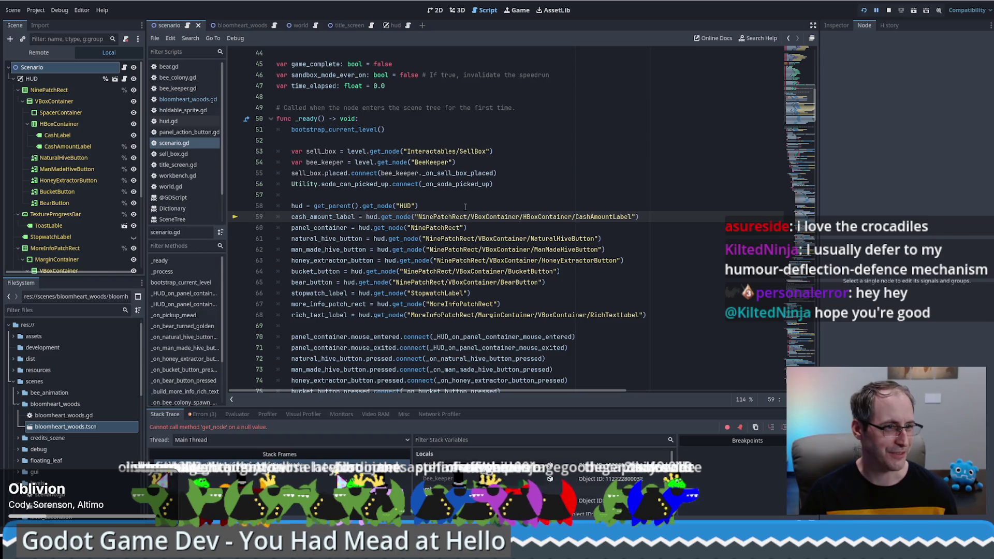
{"action": "left_click", "coordinate": [508, 201]}
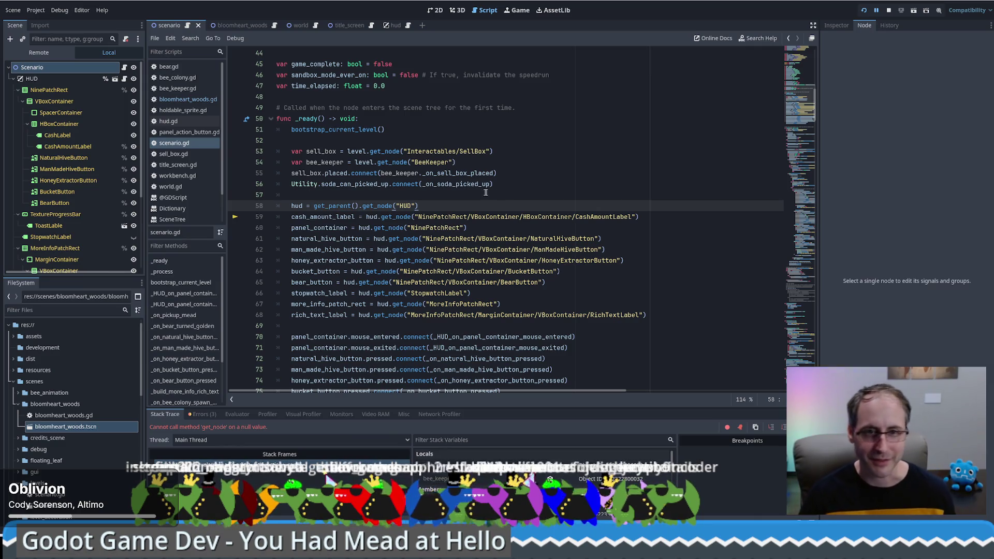
{"action": "left_click", "coordinate": [516, 198]}
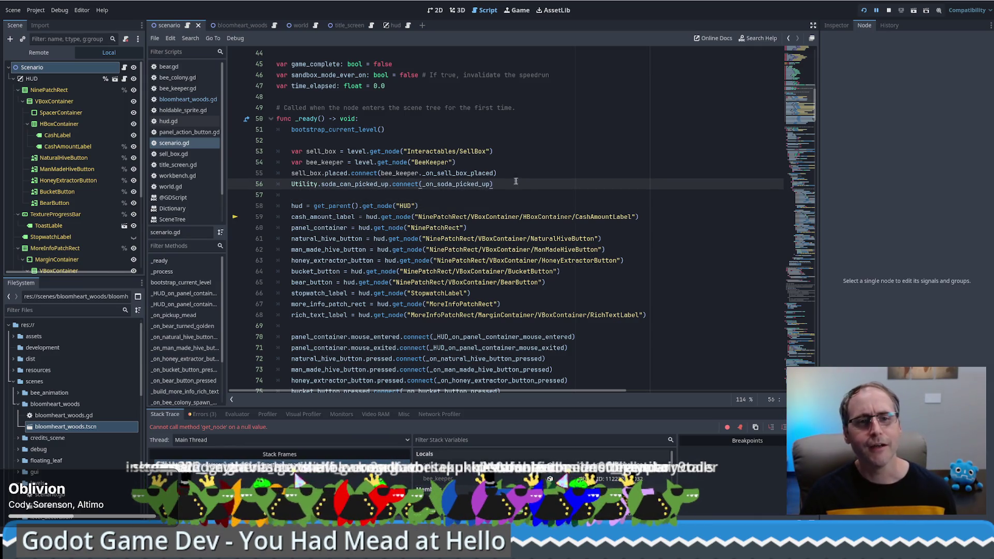
{"action": "left_click", "coordinate": [314, 205]}
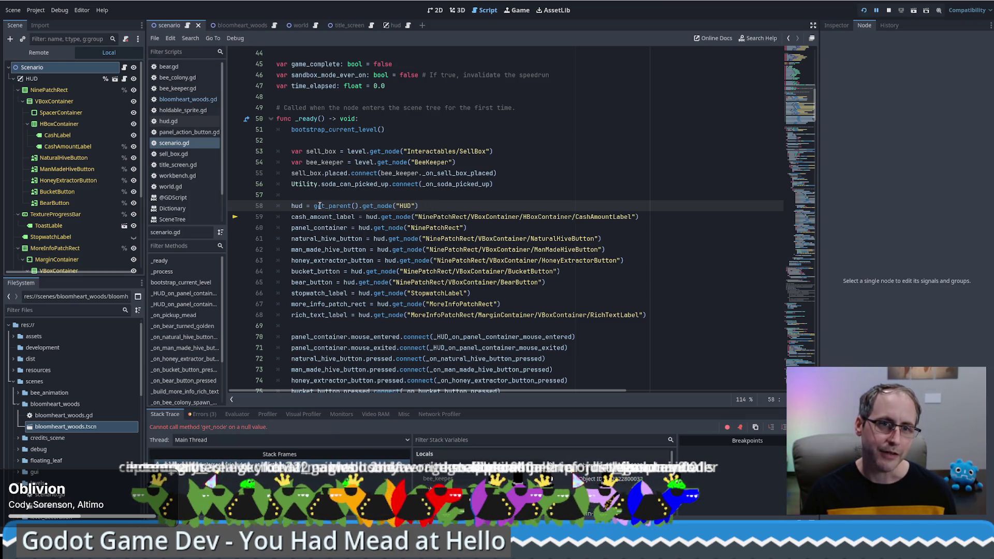
{"action": "left_click_drag", "start_coordinate": [313, 205], "coordinate": [361, 206]}
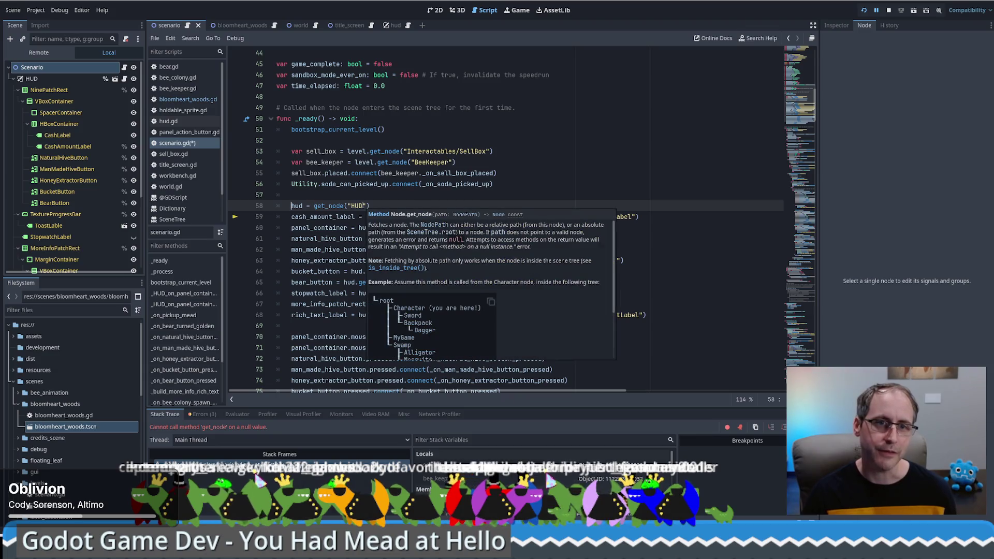
{"action": "key", "text": "Delete"}
{"action": "key", "text": "Delete"}
Save and relaunch the game, start a New Game, and walk the beekeeper right.
{"action": "left_click", "coordinate": [864, 10]}
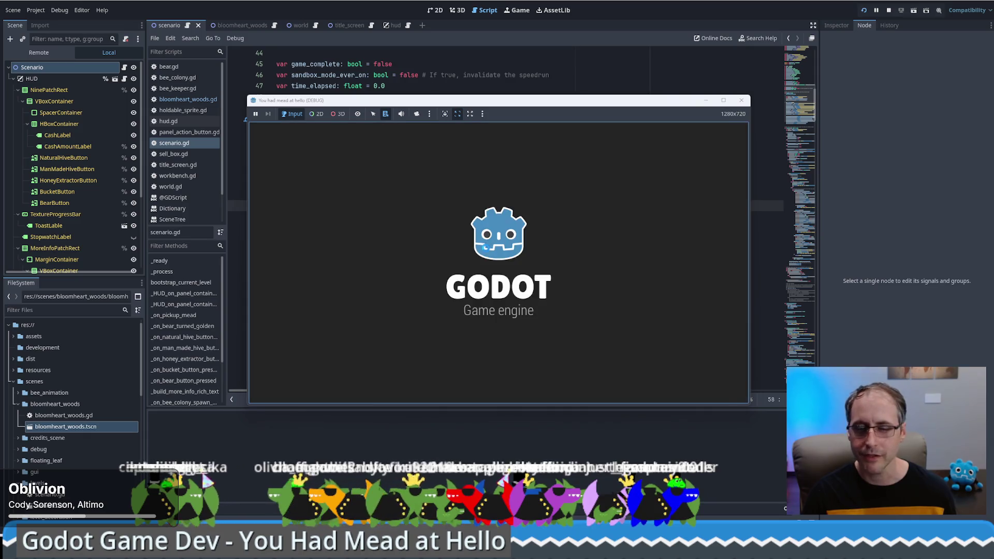
{"action": "left_click", "coordinate": [504, 260]}
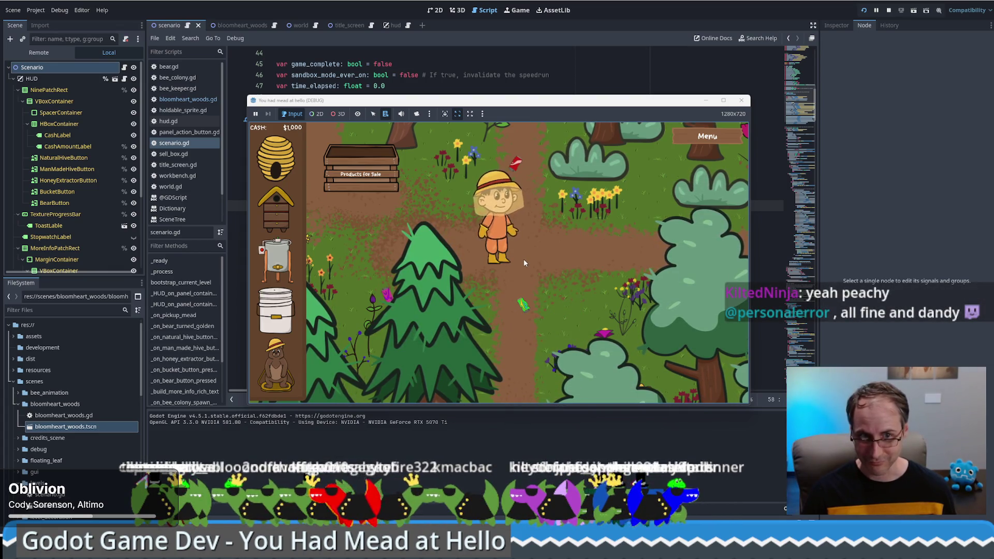
{"action": "left_click", "coordinate": [523, 259]}
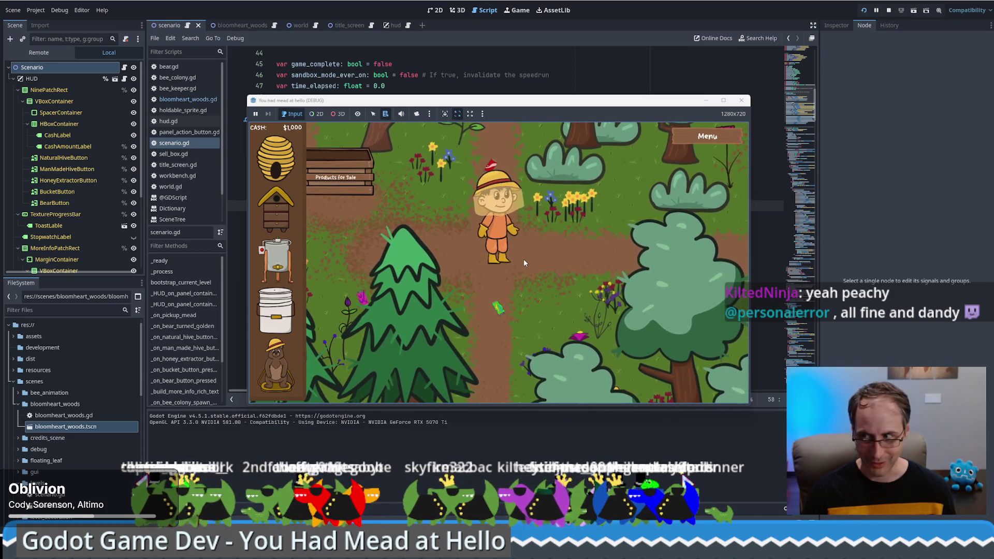
{"action": "left_click", "coordinate": [560, 260]}
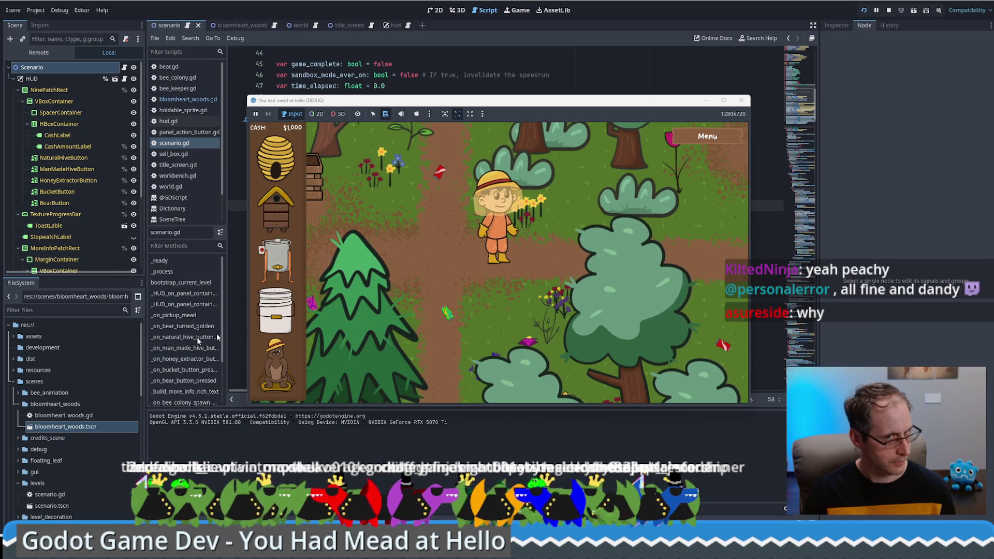
Raise Music Volume in the game's Settings from 0.9 to 1.0, then resume play.
{"action": "left_click", "coordinate": [708, 136]}
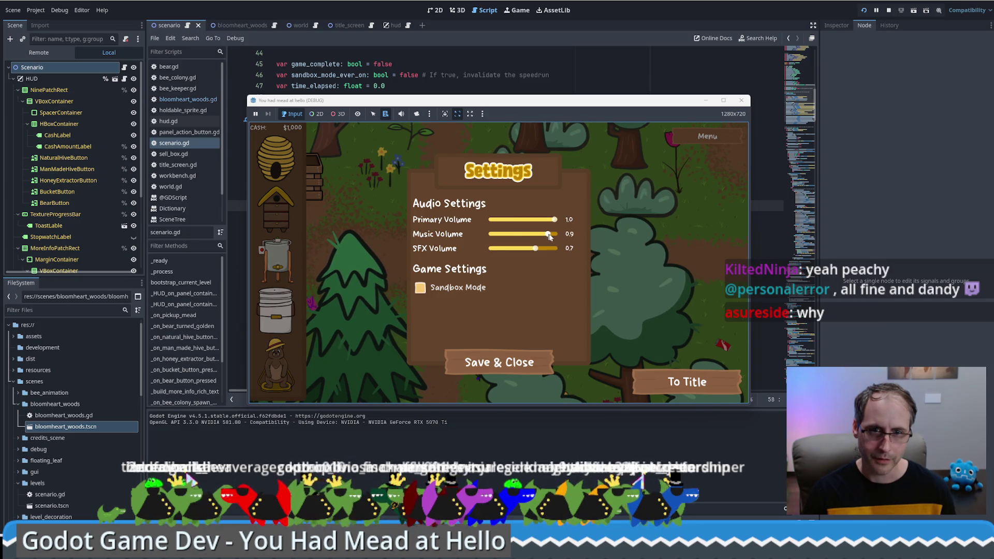
{"action": "left_click_drag", "start_coordinate": [550, 236], "coordinate": [558, 244]}
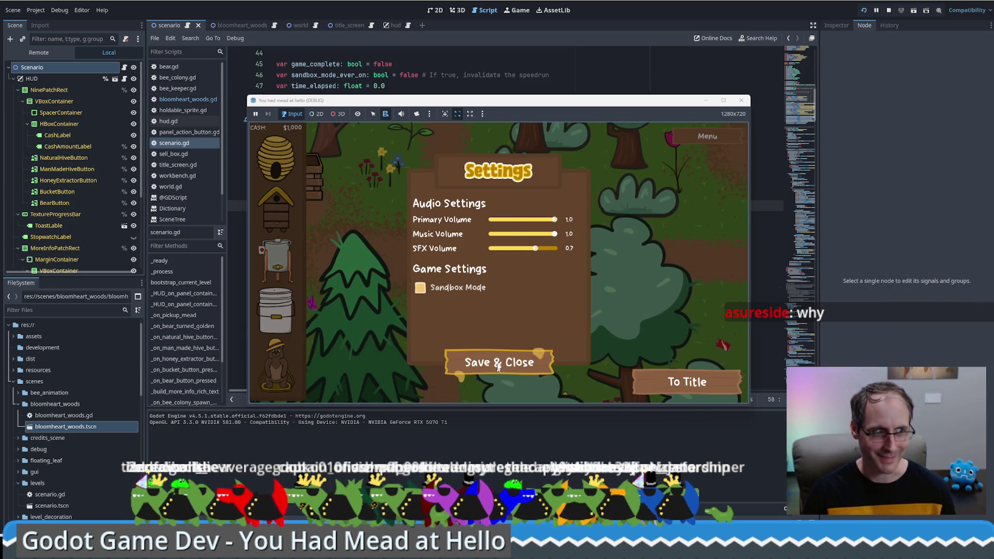
{"action": "key", "text": "Escape"}
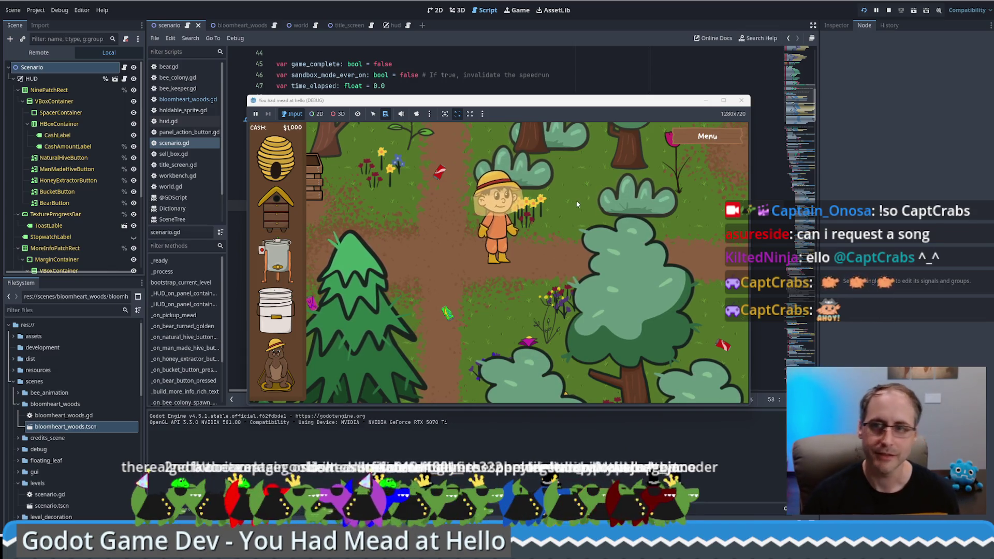
Move the game window aside and show scenario.gd in the editor's script list.
{"action": "mouse_move", "coordinate": [581, 105]}
{"action": "left_mouse_down"}
{"action": "mouse_move", "coordinate": [580, 63]}
{"action": "mouse_move", "coordinate": [611, 83]}
{"action": "left_mouse_up"}
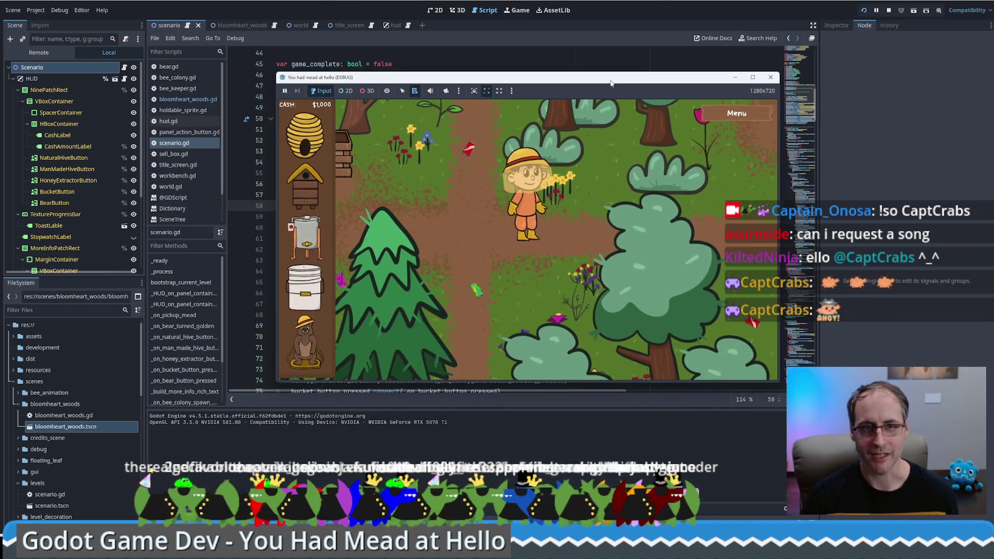
{"action": "left_click", "coordinate": [268, 26]}
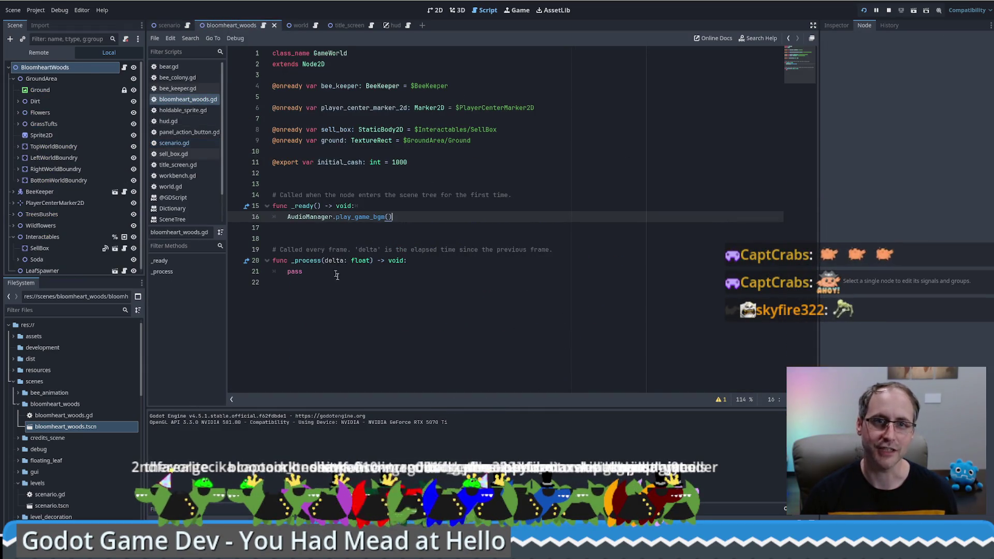
{"action": "left_click", "coordinate": [187, 25]}
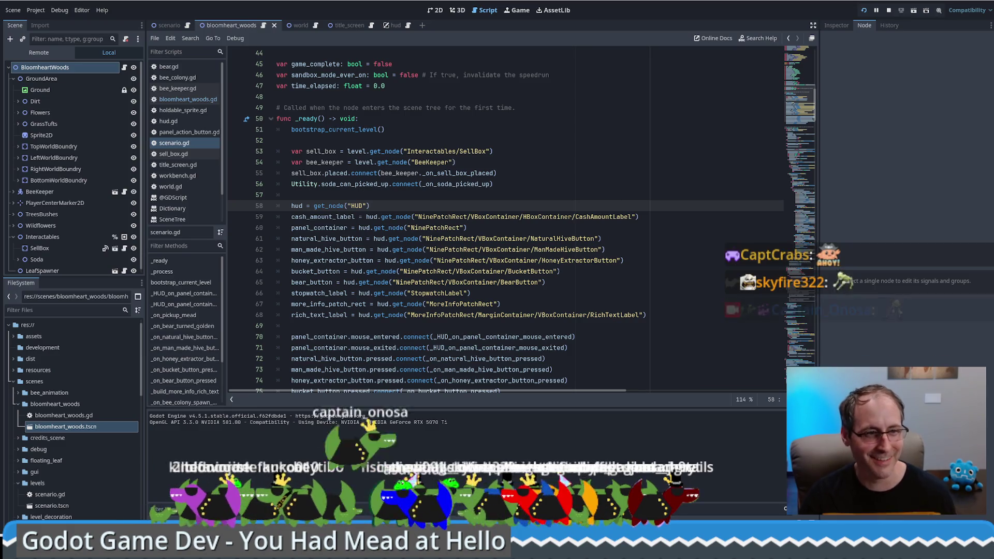
Walk the beekeeper up past the tree, then down-left toward the Products for Sale box.
{"action": "left_click", "coordinate": [516, 11]}
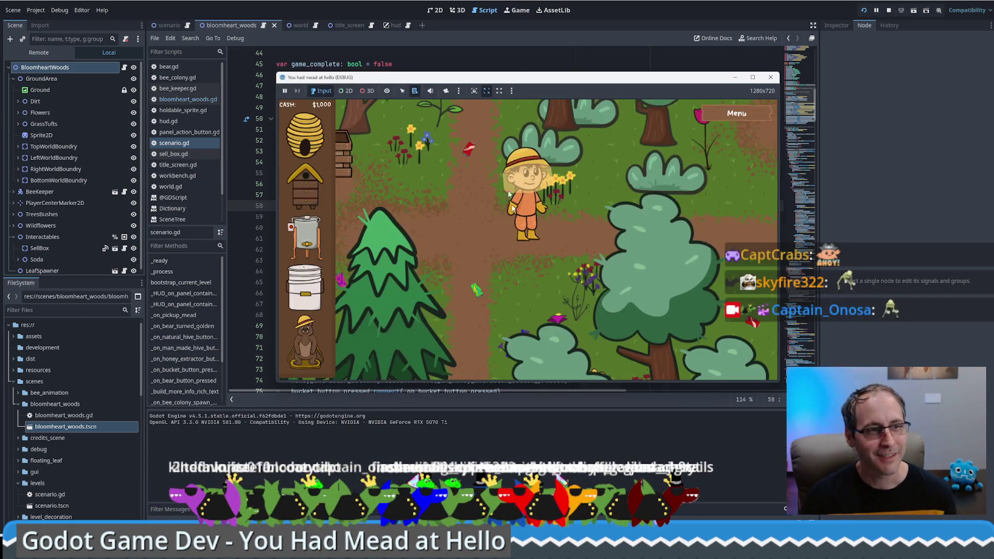
{"action": "key", "text": "w"}
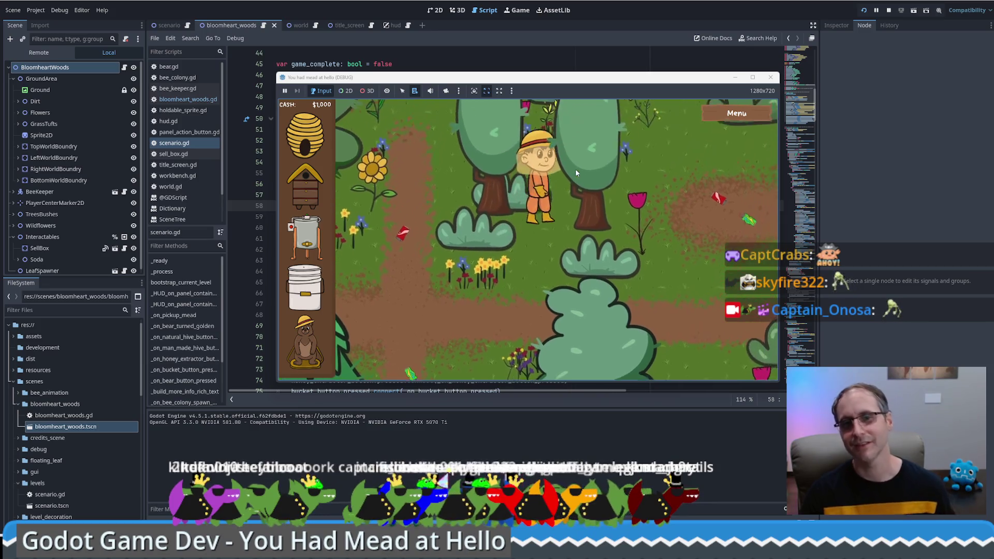
{"action": "key", "text": "w"}
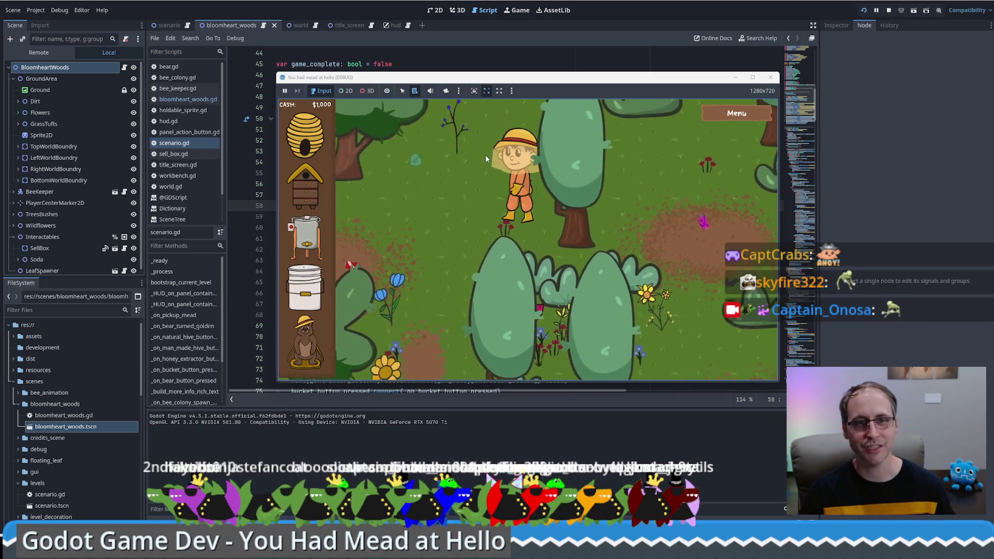
{"action": "key", "text": "d"}
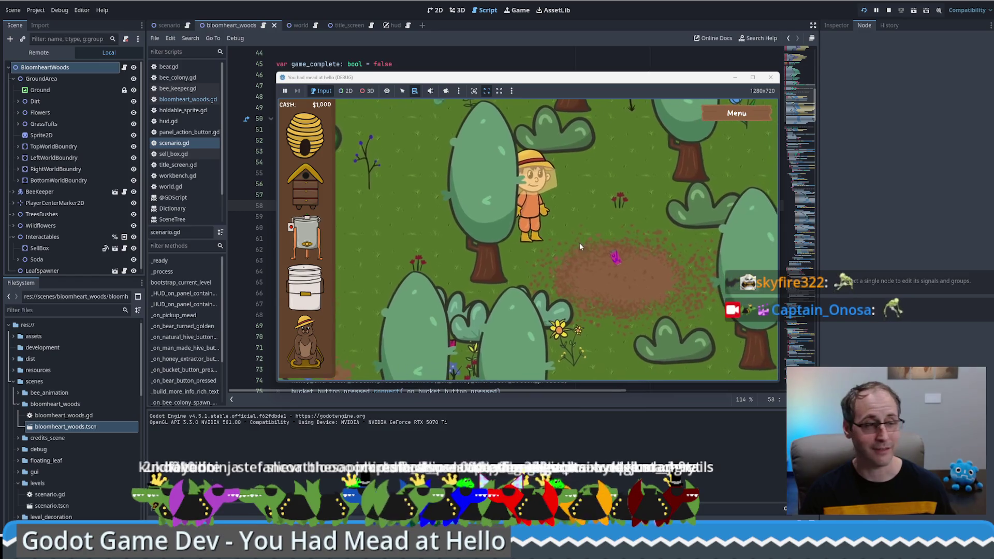
{"action": "key", "text": "s"}
{"action": "key", "text": "a"}
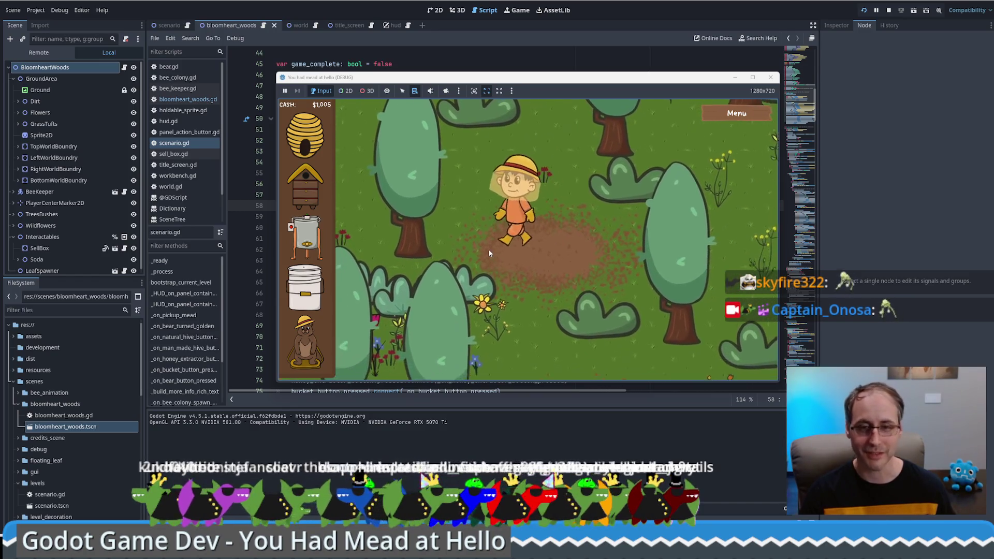
{"action": "key", "text": "s"}
{"action": "key", "text": "a"}
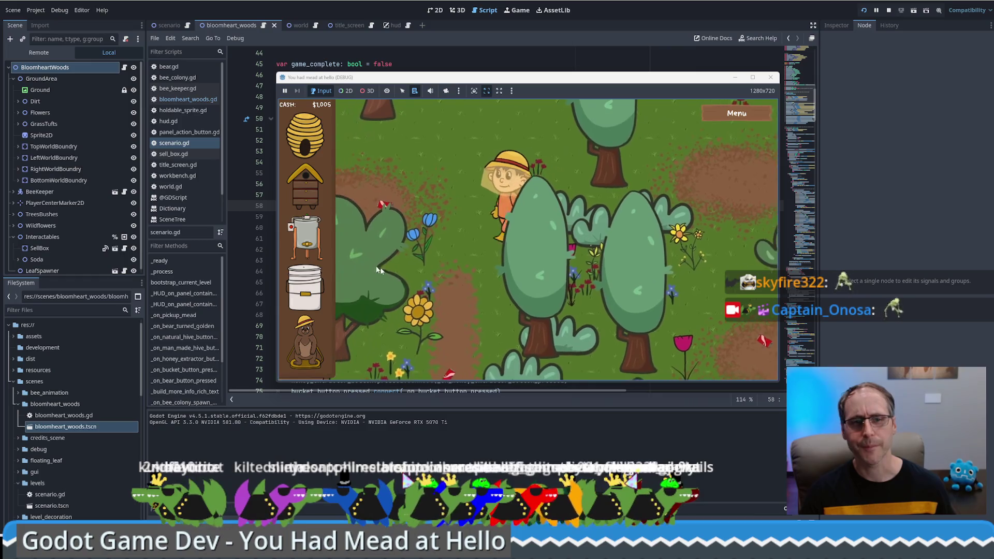
{"action": "key", "text": "s"}
{"action": "key", "text": "a"}
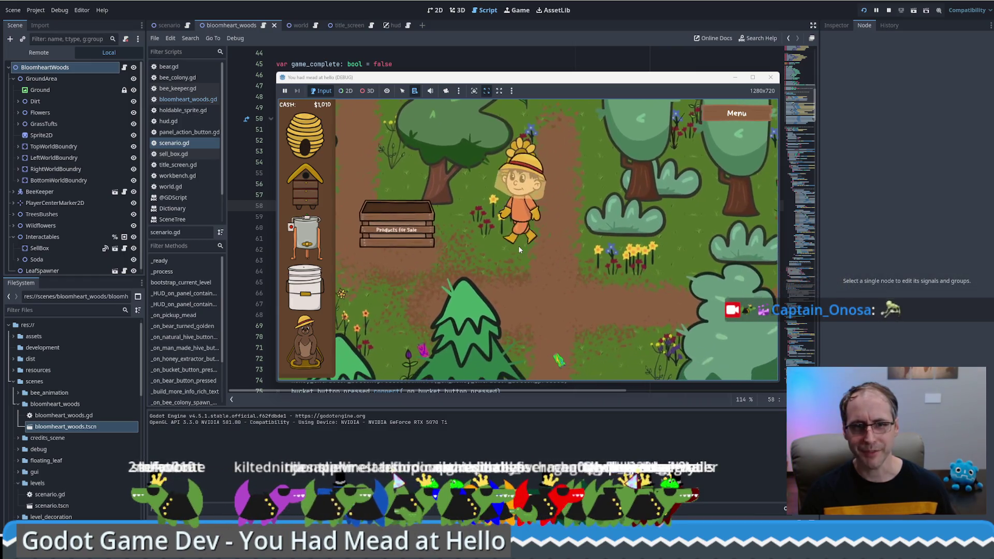
{"action": "key", "text": "s"}
{"action": "key", "text": "d"}
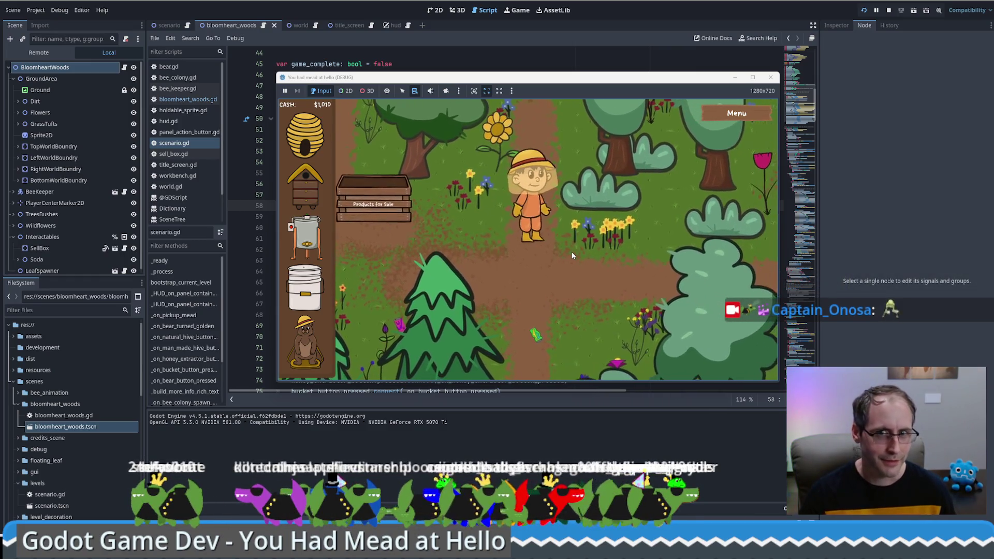
{"action": "key", "text": "s"}
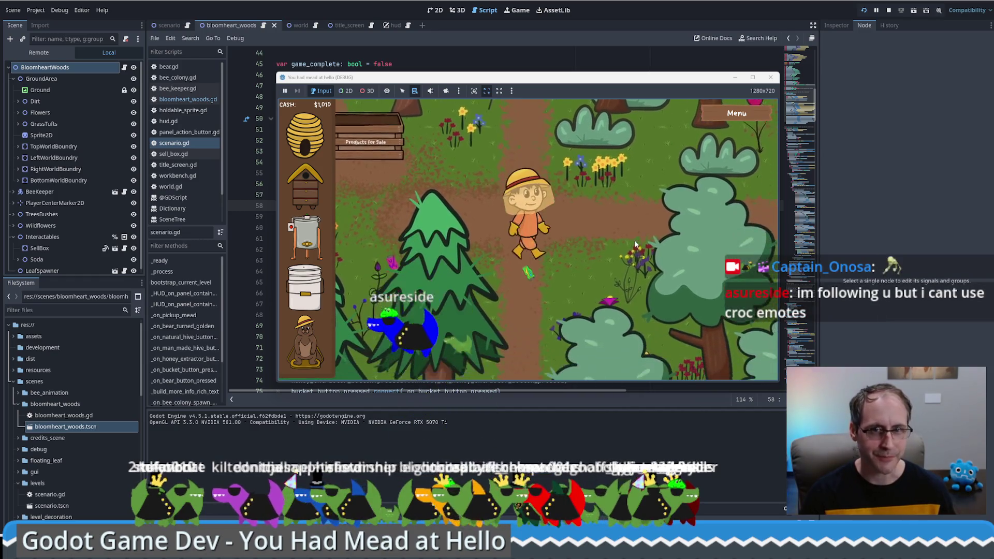
Walk the beekeeper around the Products for Sale sign until cash reads $1,020.
{"action": "key", "text": "w"}
{"action": "key", "text": "a"}
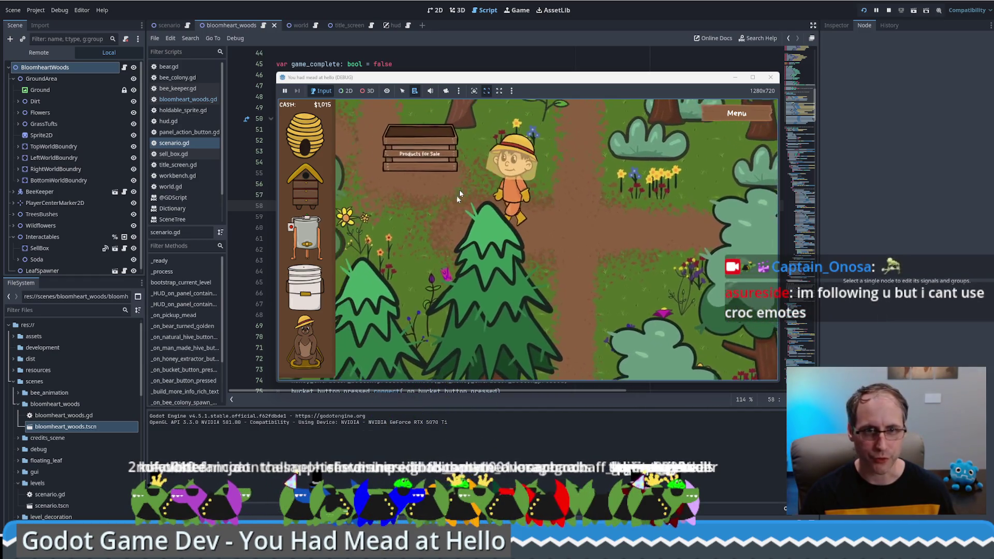
{"action": "key", "text": "w"}
{"action": "key", "text": "a"}
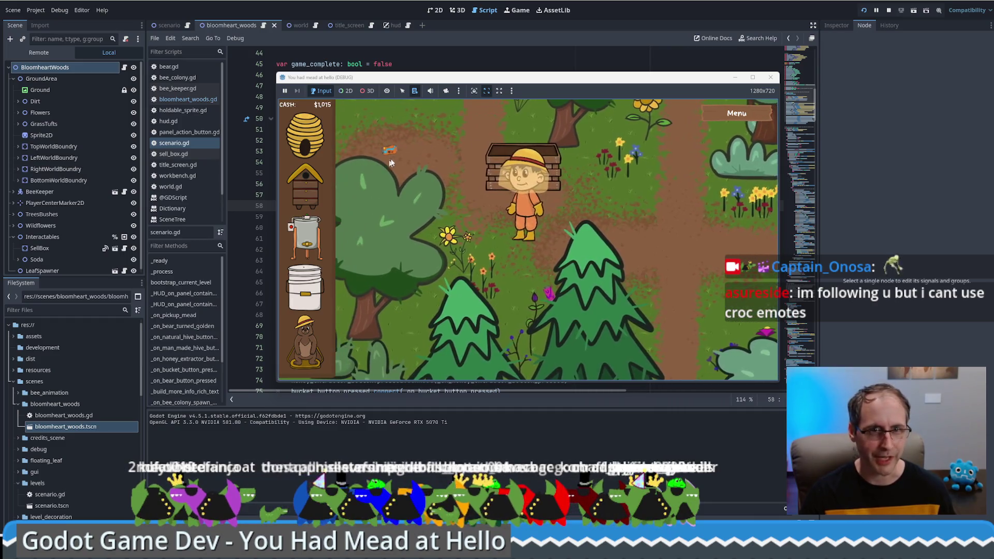
{"action": "key", "text": "d"}
{"action": "key", "text": "s"}
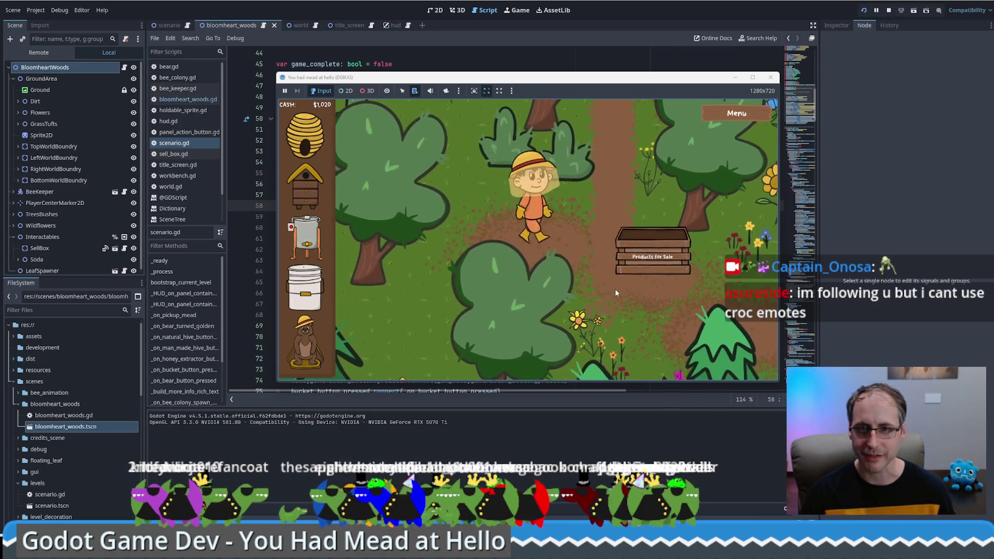
{"action": "key", "text": "w"}
{"action": "key", "text": "d"}
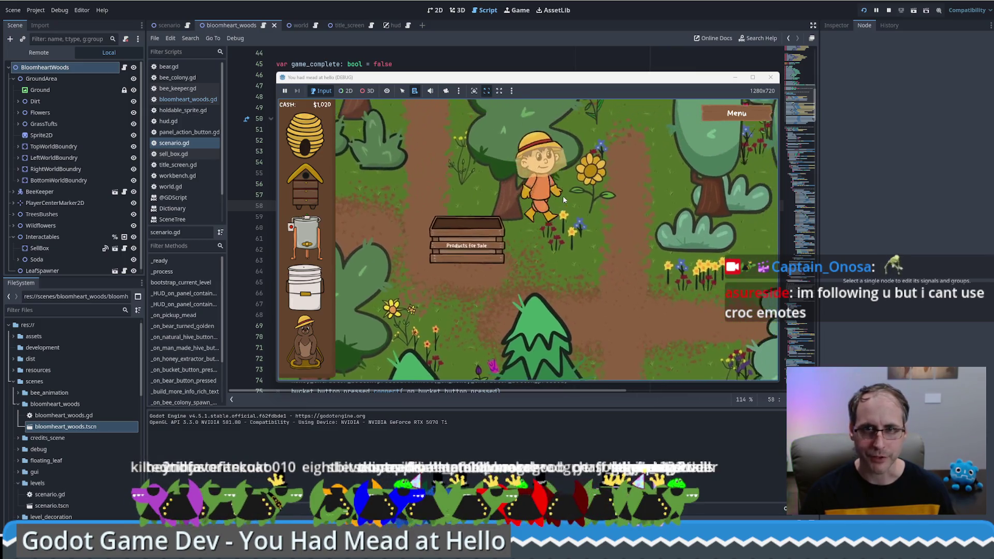
{"action": "key", "text": "d"}
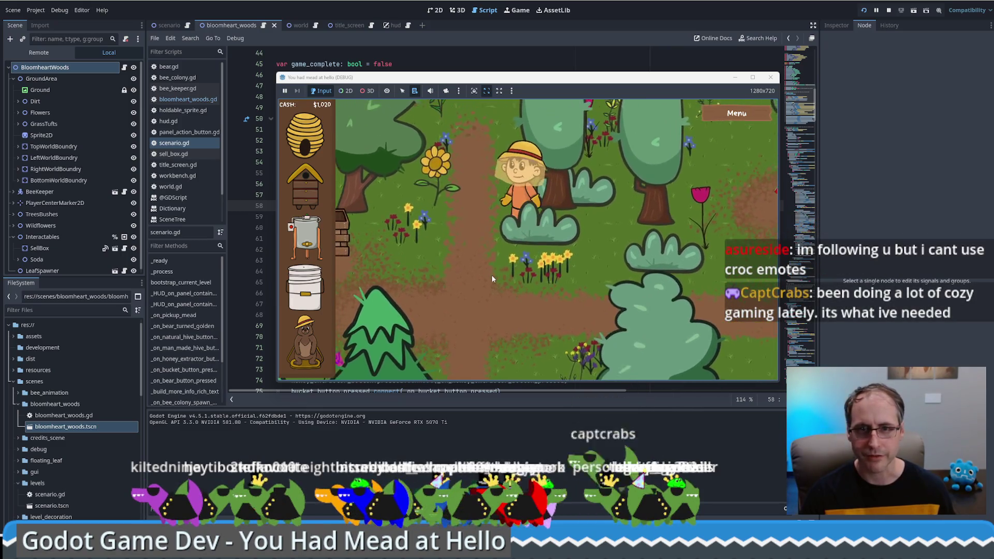
{"action": "key", "text": "a"}
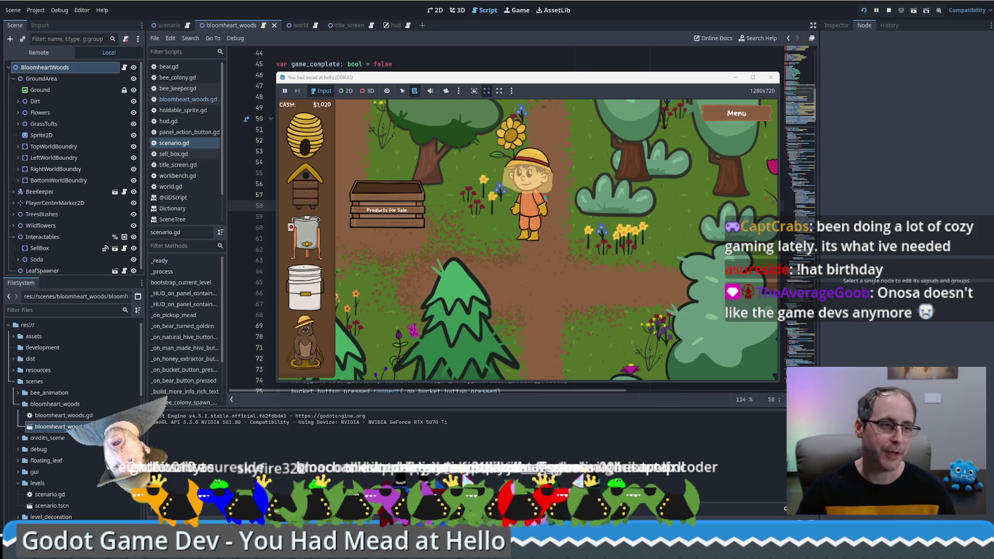
Place a $300 bee hive, fill its honeycombs with the F1 debug stick, and walk away.
{"action": "left_click", "coordinate": [306, 198]}
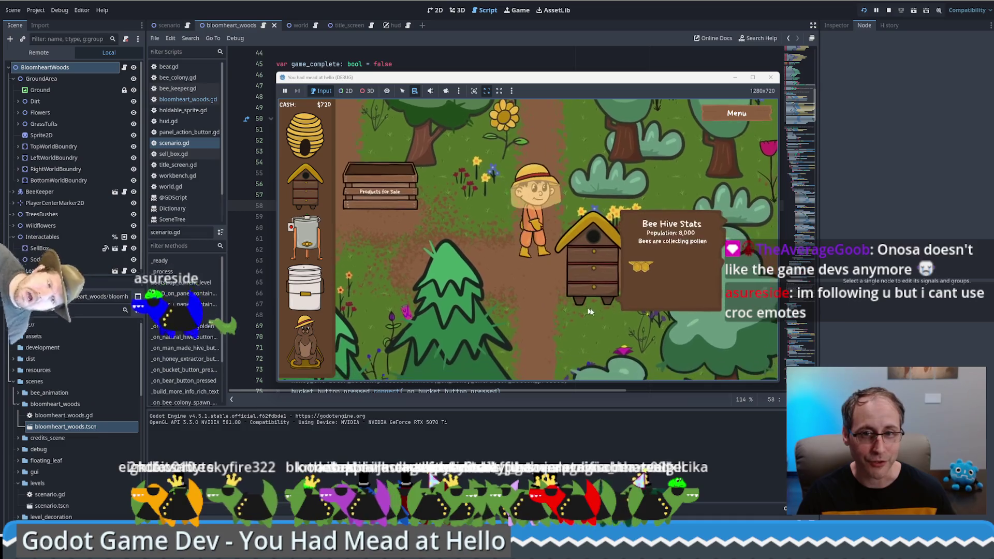
{"action": "key", "text": "F1"}
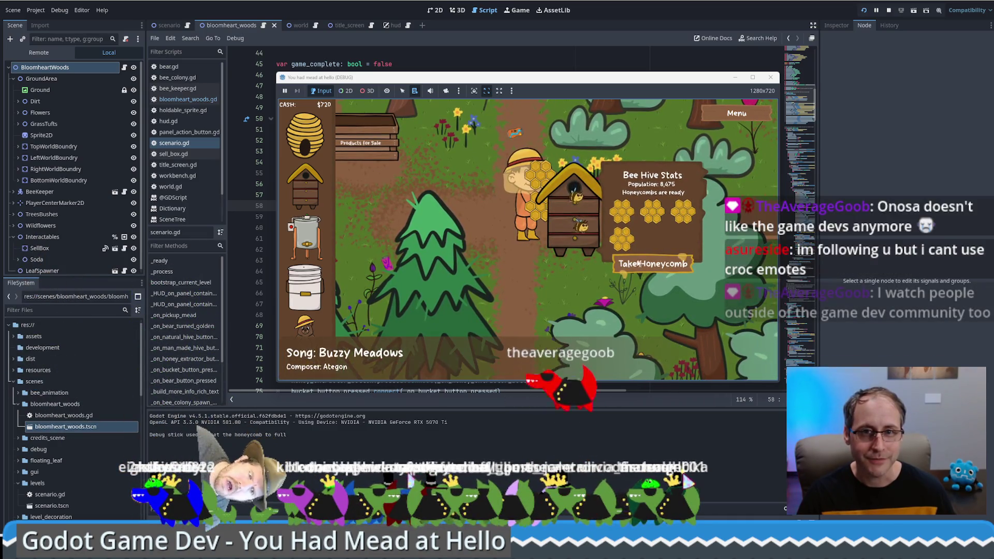
{"action": "key", "text": "w"}
{"action": "key", "text": "a"}
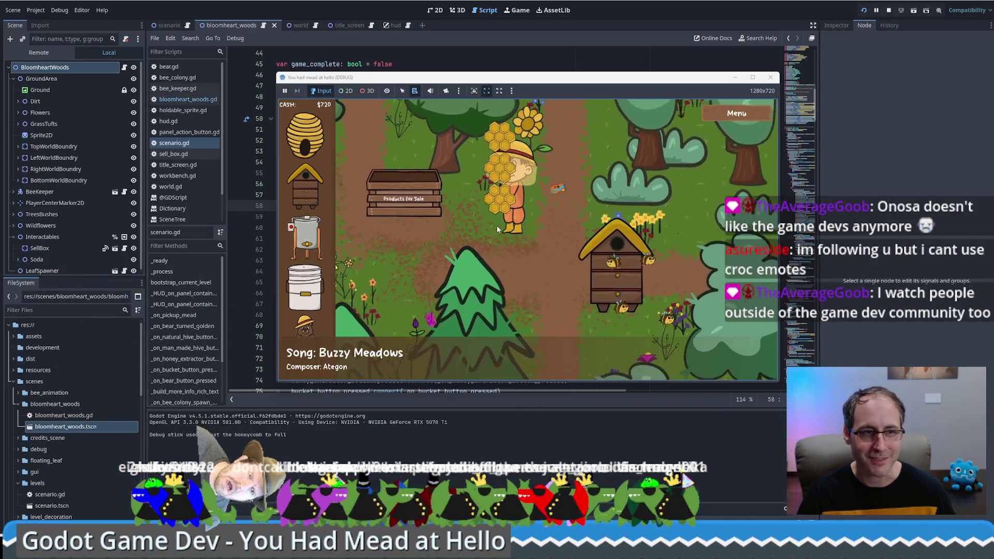
{"action": "key", "text": "a"}
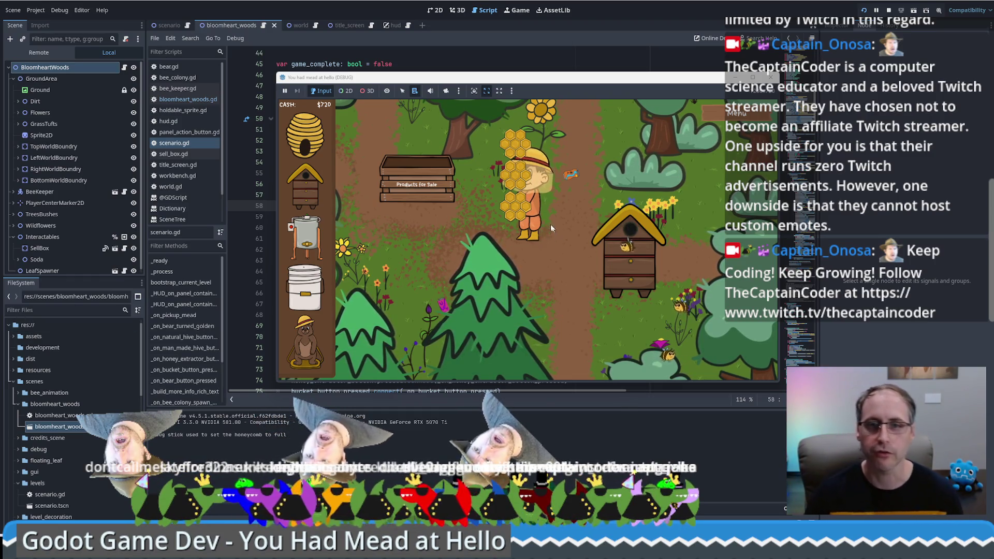
{"action": "key", "text": "Up"}
{"action": "key", "text": "Right"}
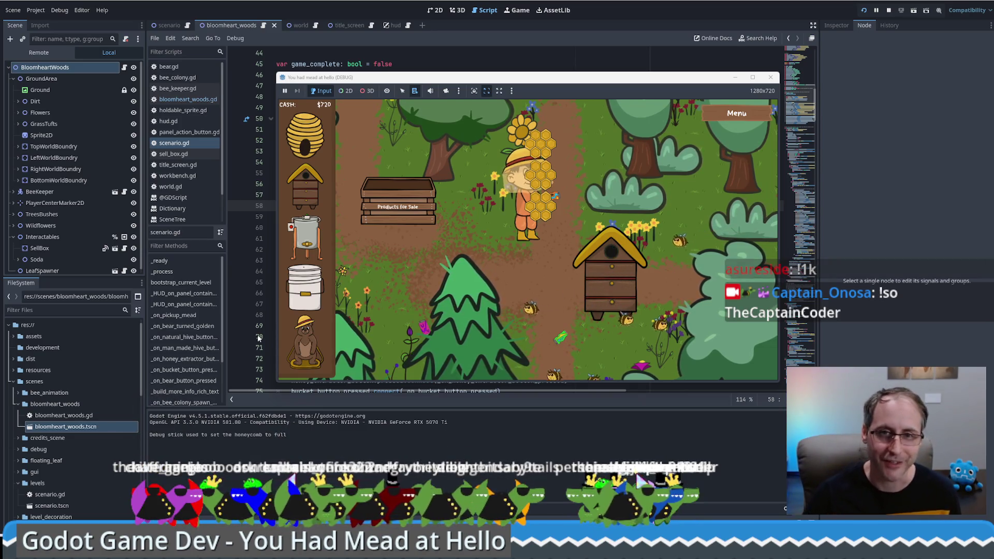
Walk the beekeeper up-left through the level, then back down to the Products for Sale crate.
{"action": "key", "text": "w"}
{"action": "key", "text": "a"}
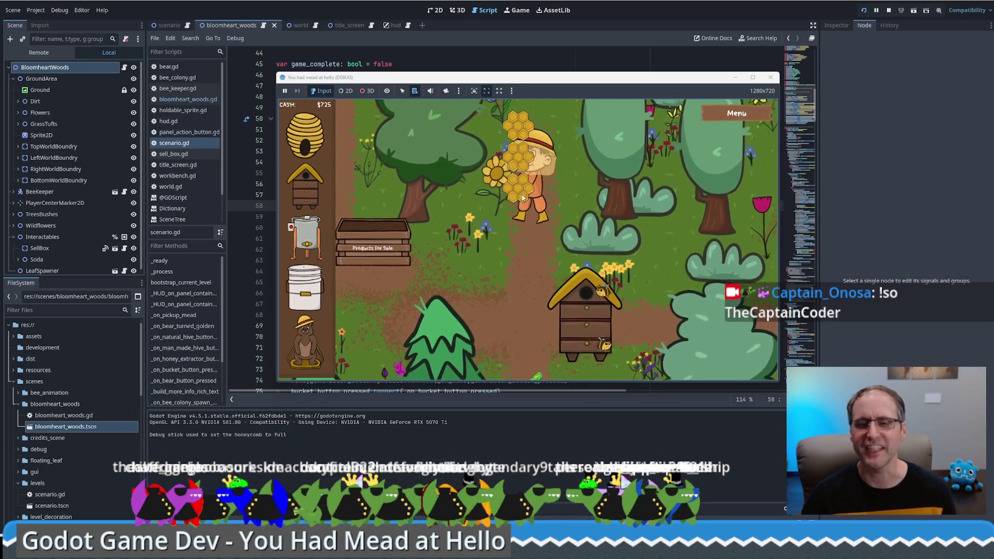
{"action": "key", "text": "w"}
{"action": "key", "text": "a"}
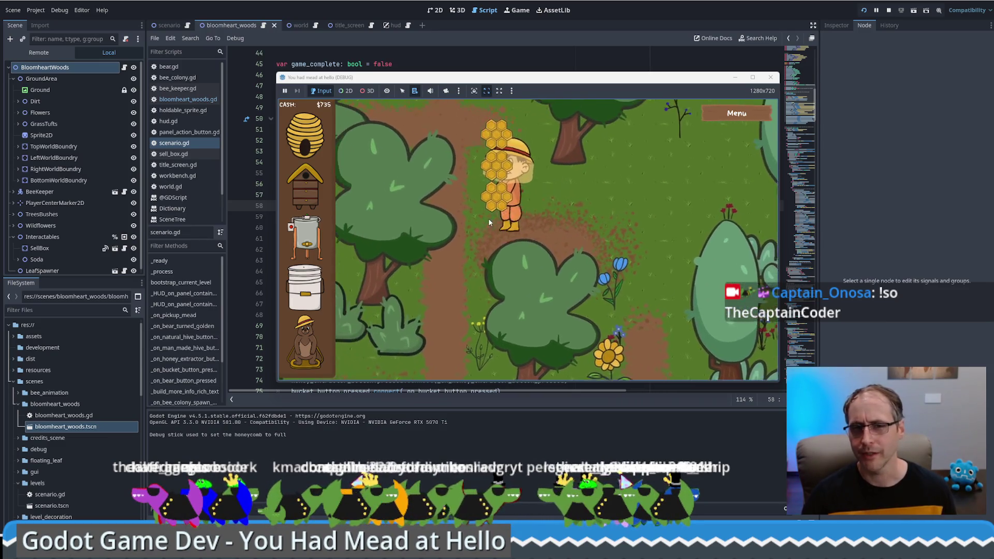
{"action": "key", "text": "w"}
{"action": "key", "text": "a"}
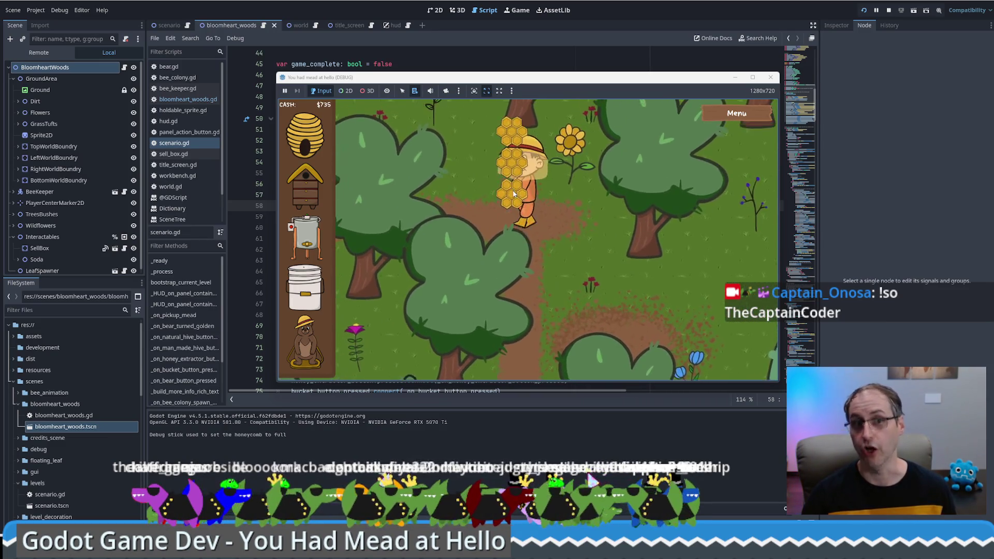
{"action": "key", "text": "s"}
{"action": "key", "text": "d"}
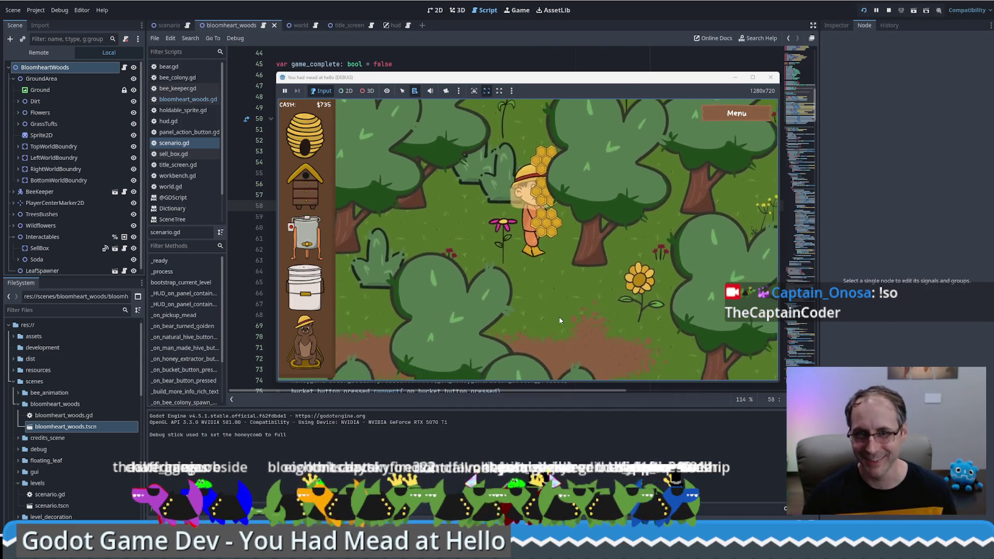
{"action": "key", "text": "s"}
{"action": "key", "text": "d"}
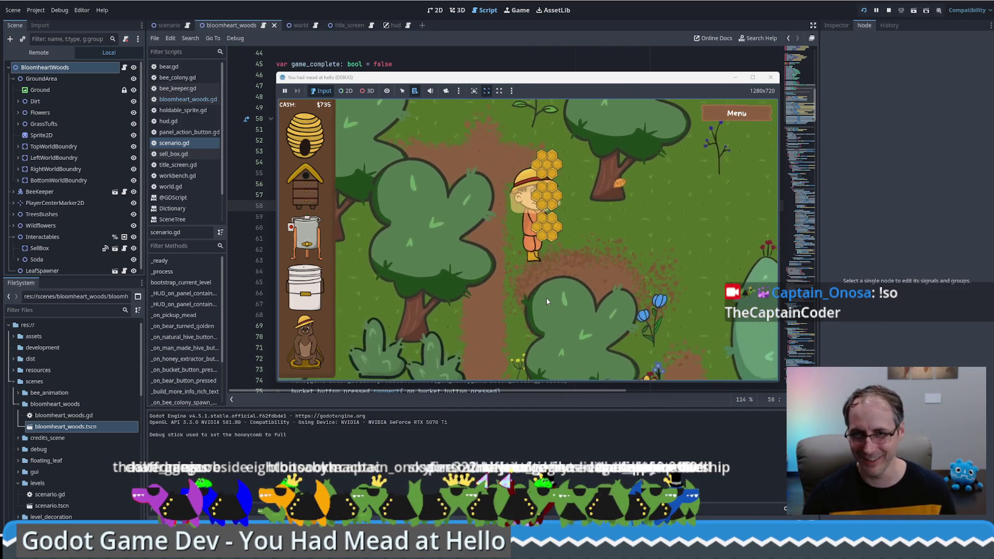
{"action": "key", "text": "s"}
{"action": "key", "text": "a"}
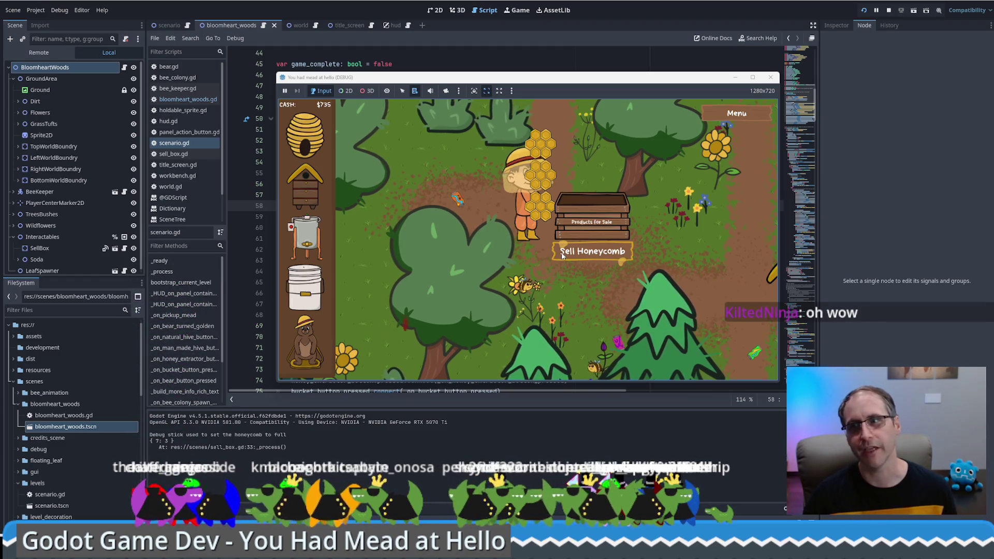
Sell honeycomb at the crate, take more from the beehive, and sell again, reaching $745.
{"action": "left_click", "coordinate": [592, 252]}
{"action": "left_click", "coordinate": [660, 187]}
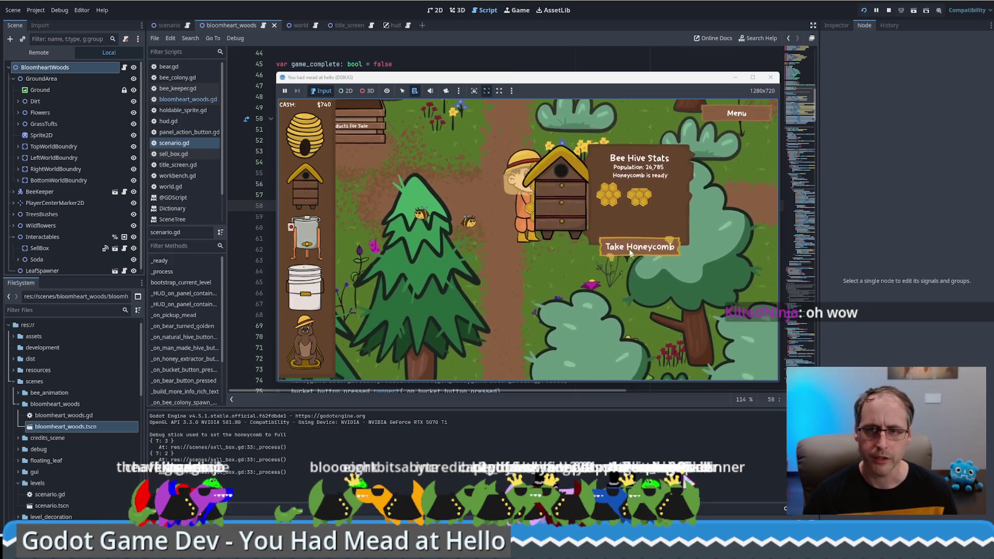
{"action": "left_click", "coordinate": [642, 259]}
{"action": "left_click", "coordinate": [479, 197]}
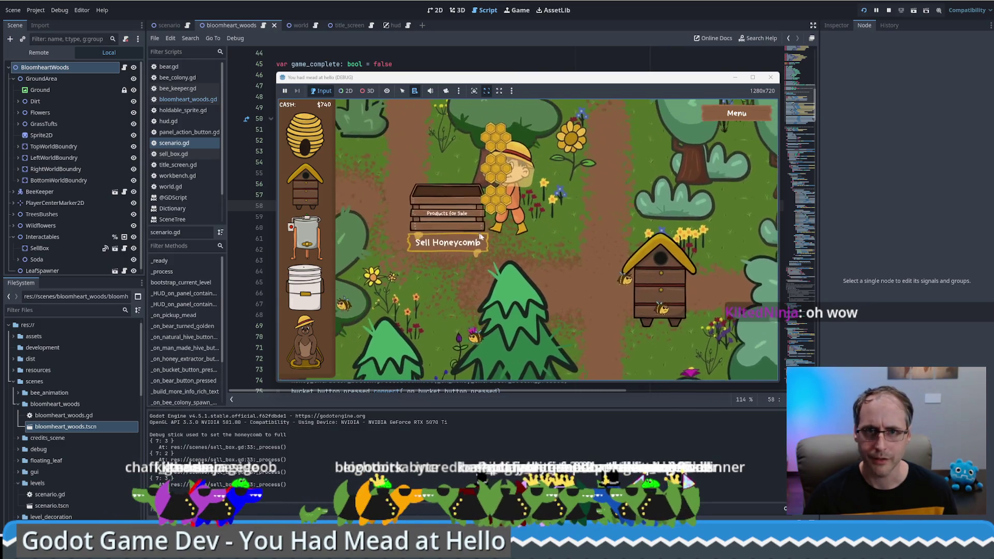
{"action": "left_click", "coordinate": [524, 248]}
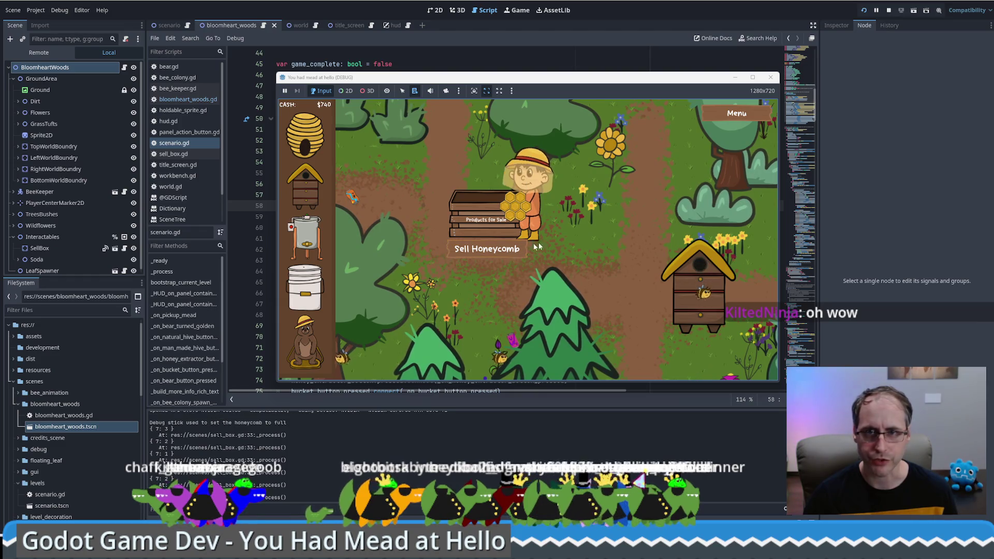
{"action": "left_click", "coordinate": [427, 247]}
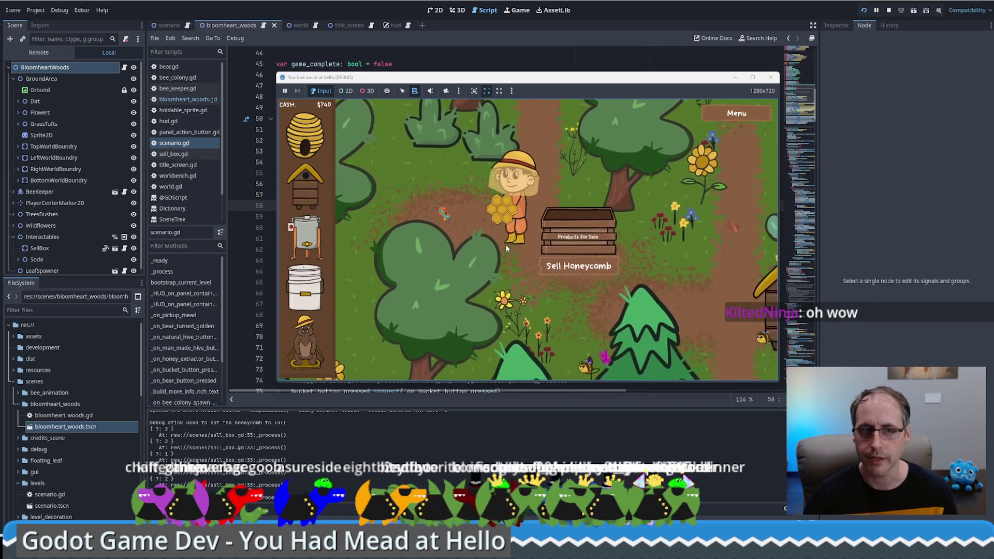
{"action": "left_click", "coordinate": [469, 244]}
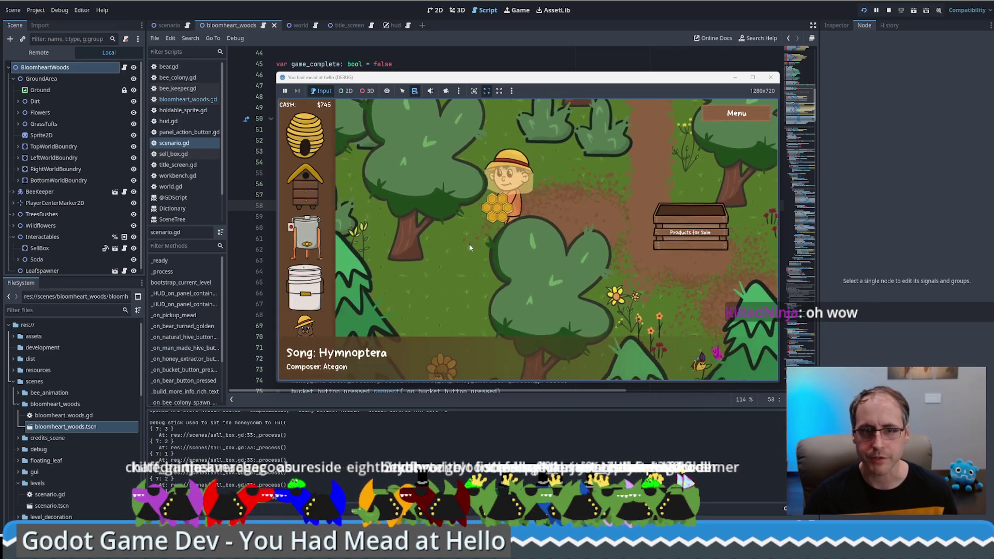
{"action": "left_click", "coordinate": [589, 235]}
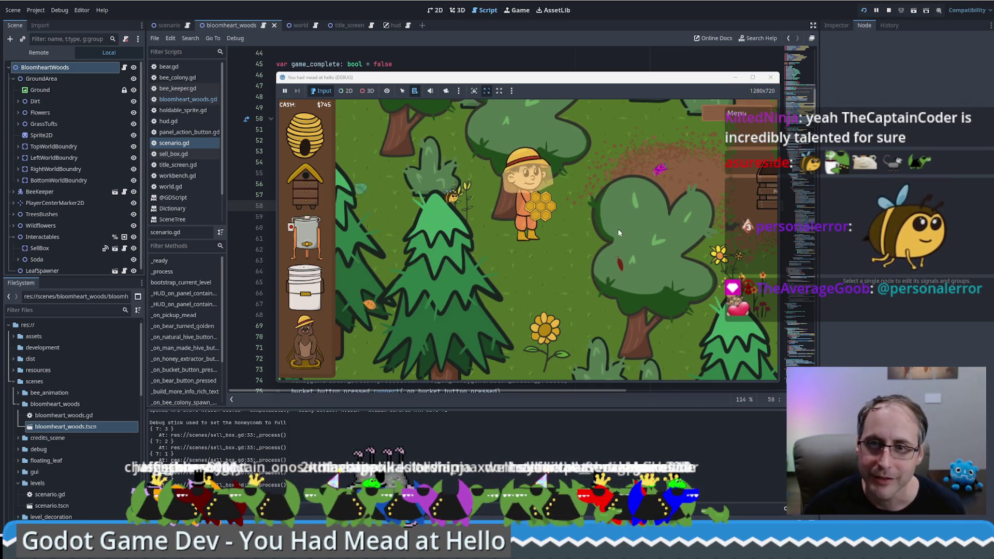
Walk the beekeeper up-right to the sale box to sell the remaining honeycomb for $755.
{"action": "key", "text": "d"}
{"action": "key", "text": "w"}
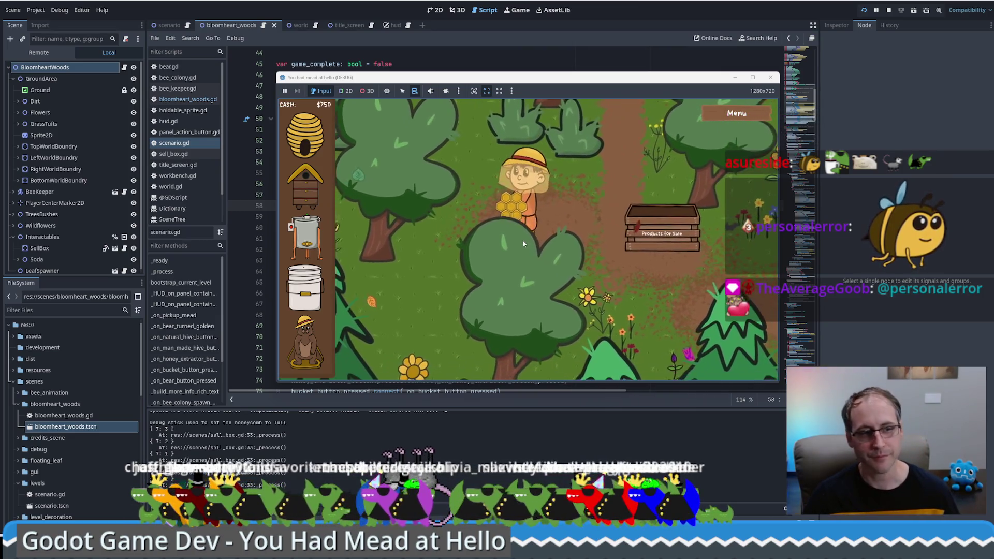
{"action": "key", "text": "d"}
{"action": "key", "text": "s"}
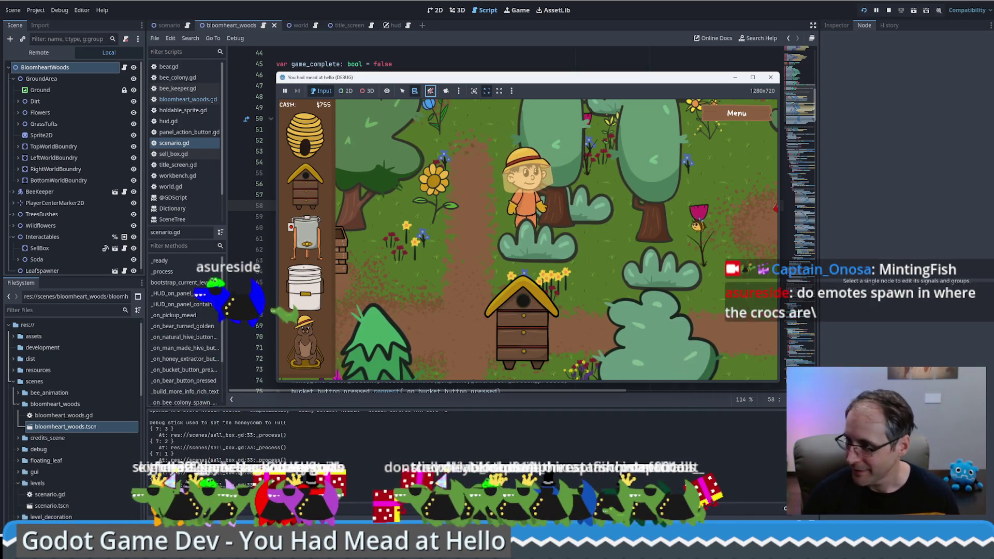
Toggle the running game's sound with the speaker button in the debug toolbar.
{"action": "left_click", "coordinate": [430, 91]}
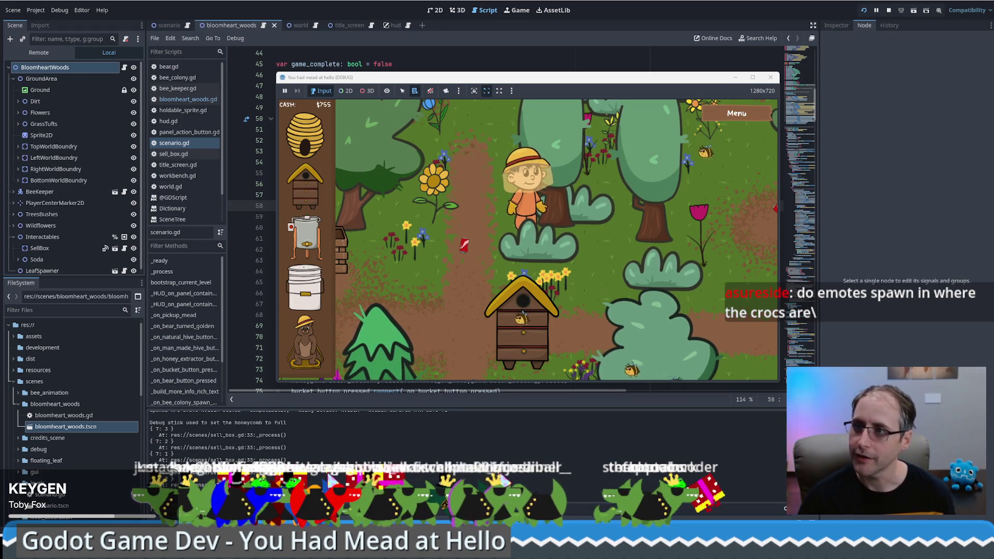
Switch to the script editor with Alt+Tab, then Alt+Tab back to the running game.
{"action": "key", "text": "alt+Tab"}
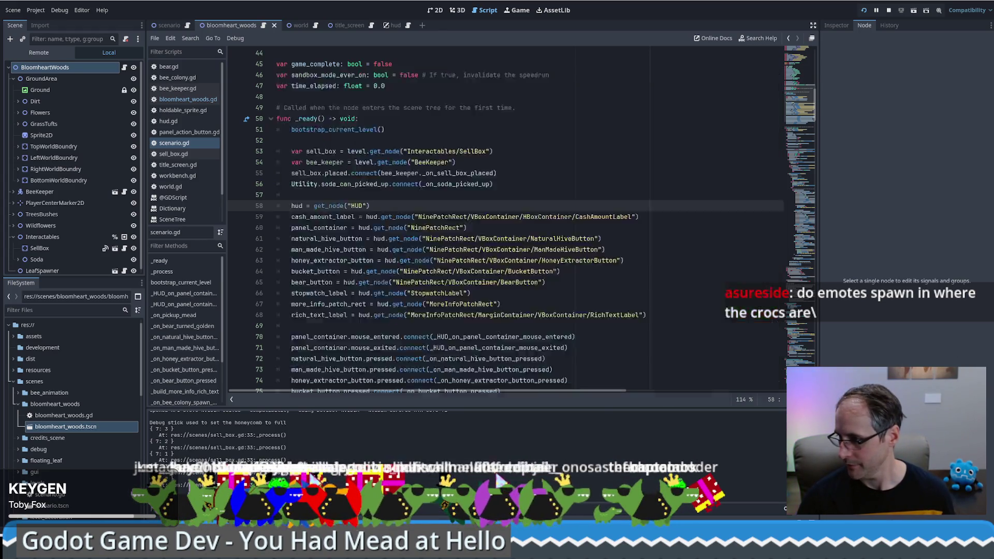
{"action": "key", "text": "alt+Tab"}
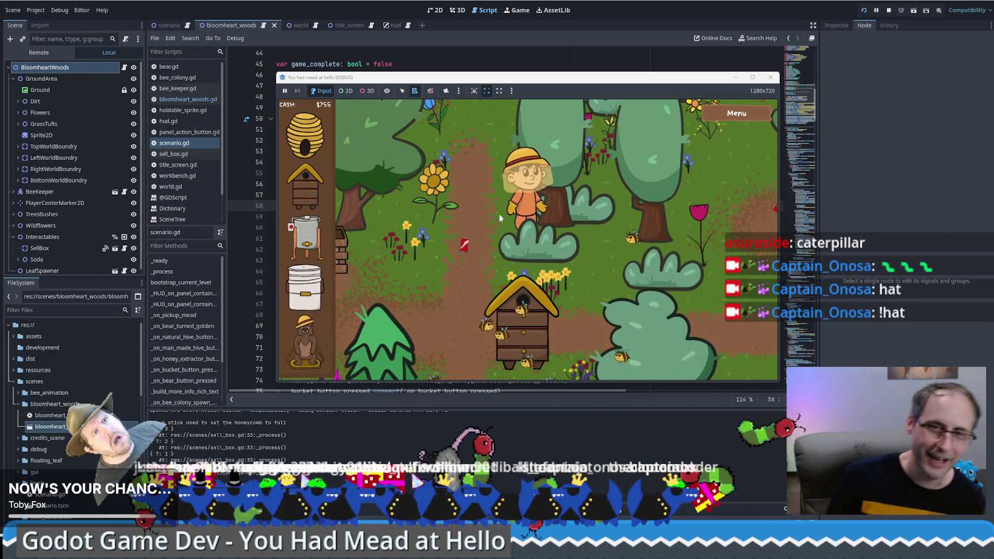
Walk the beekeeper left past the hive, then up and around through the woods.
{"action": "key", "text": "a"}
{"action": "key", "text": "s"}
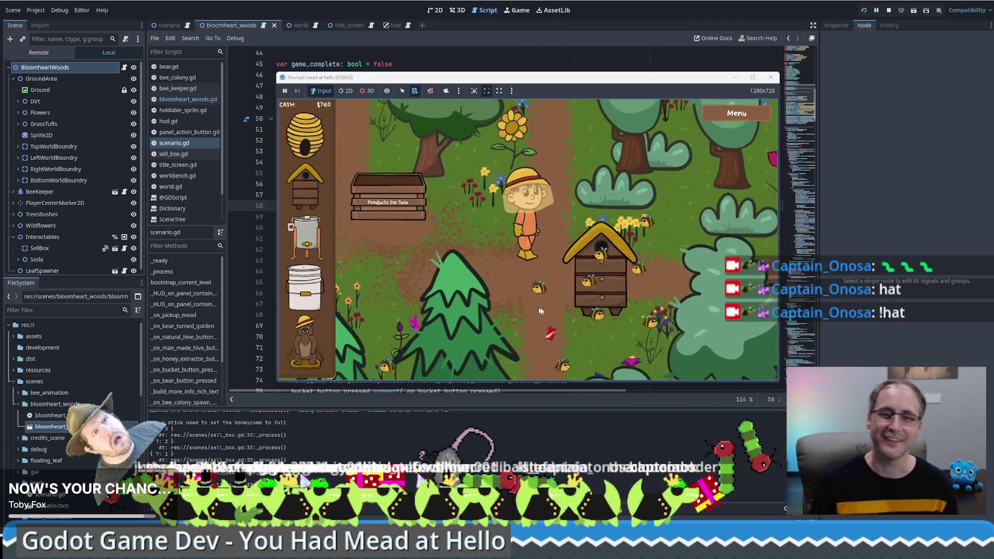
{"action": "key", "text": "a"}
{"action": "key", "text": "w"}
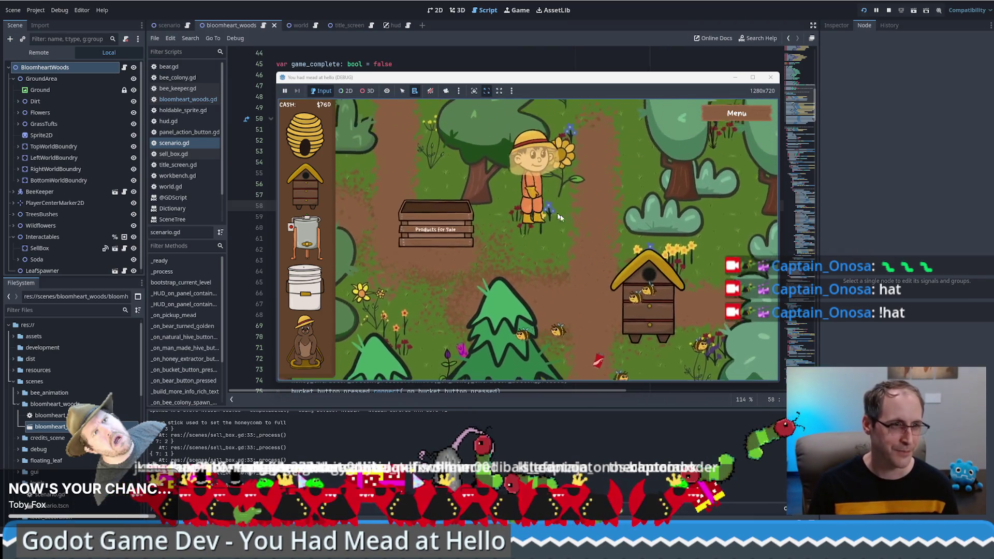
{"action": "key", "text": "d"}
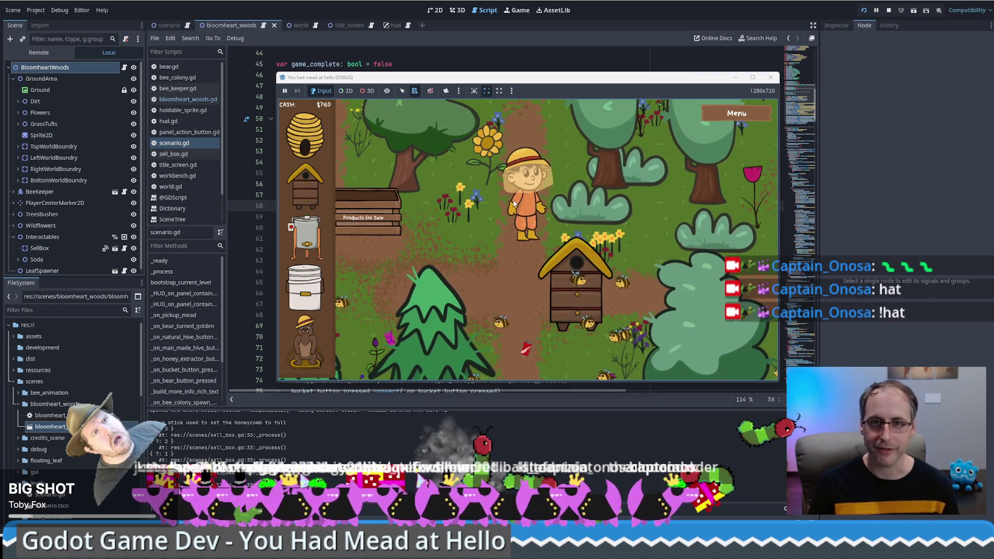
{"action": "key", "text": "w"}
{"action": "key", "text": "w"}
{"action": "key", "text": "a"}
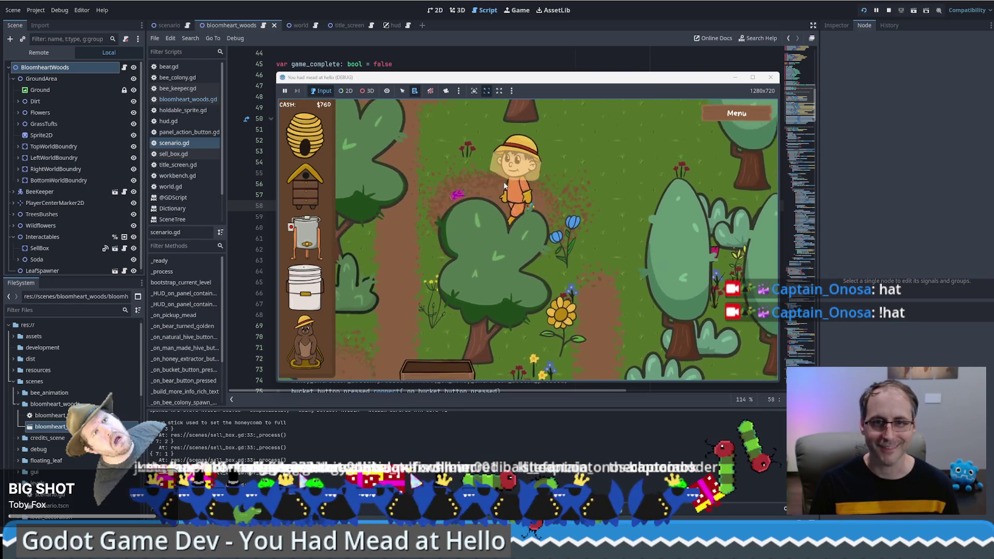
{"action": "key", "text": "d"}
{"action": "key", "text": "s"}
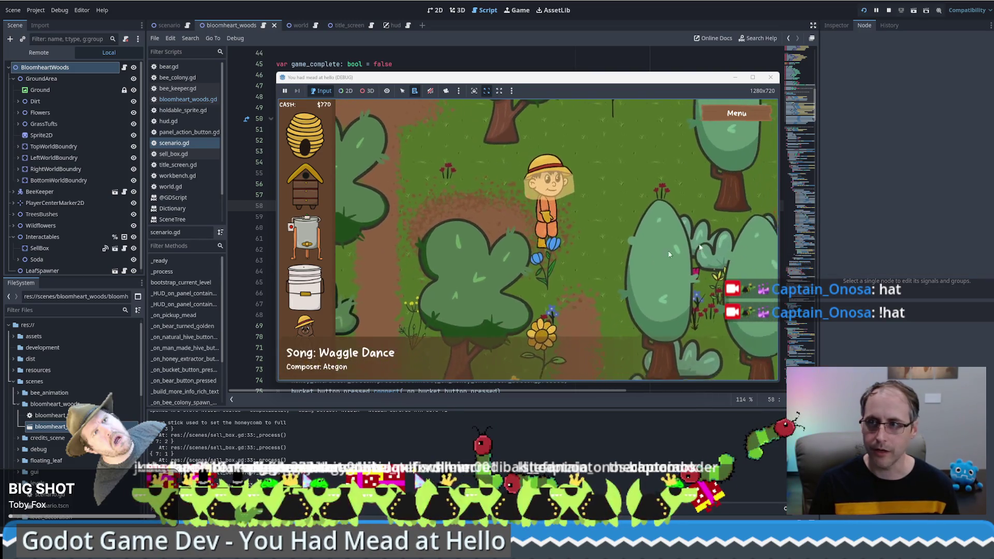
Walk the beekeeper down-left, then up the woodland path toward the upper right.
{"action": "key", "text": "s"}
{"action": "key", "text": "a"}
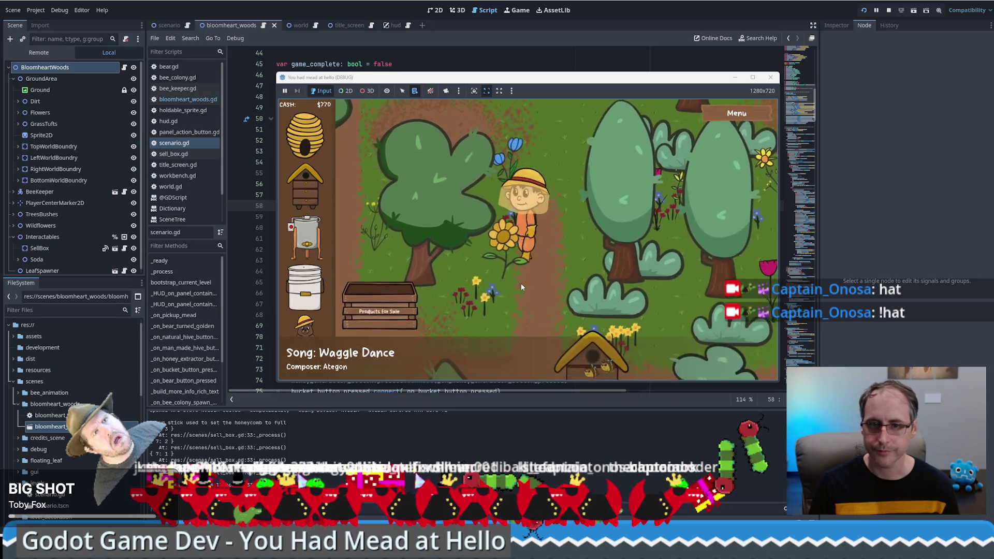
{"action": "key", "text": "s"}
{"action": "key", "text": "a"}
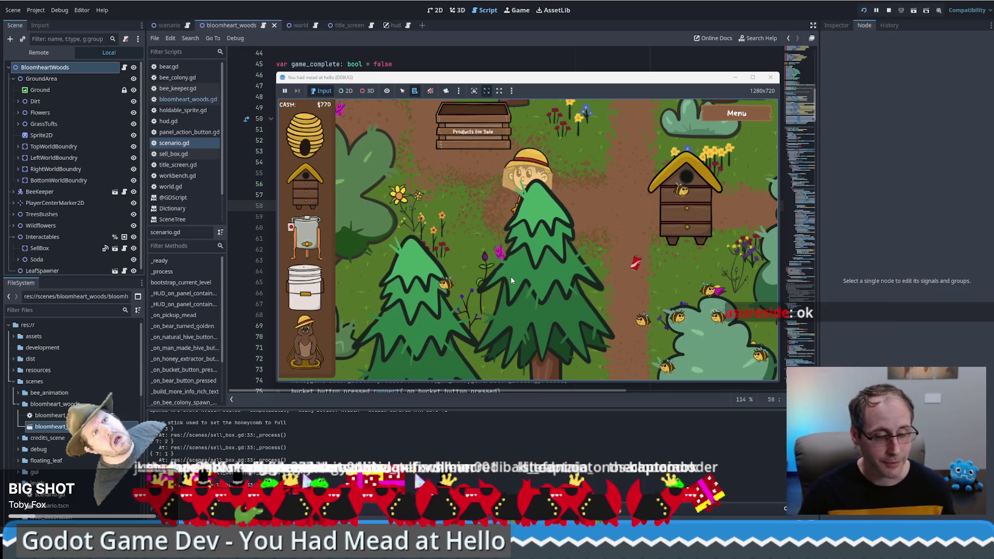
{"action": "key", "text": "w"}
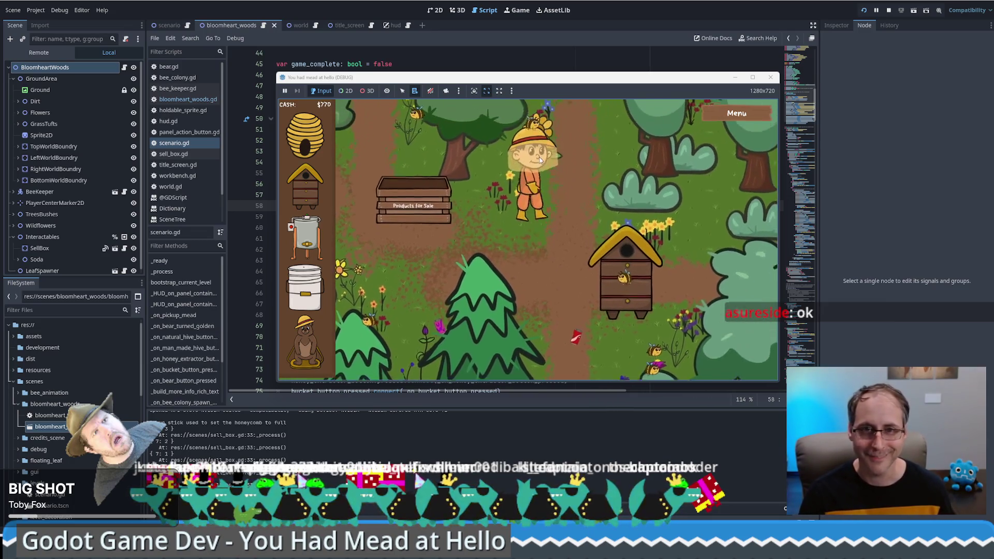
{"action": "key", "text": "w"}
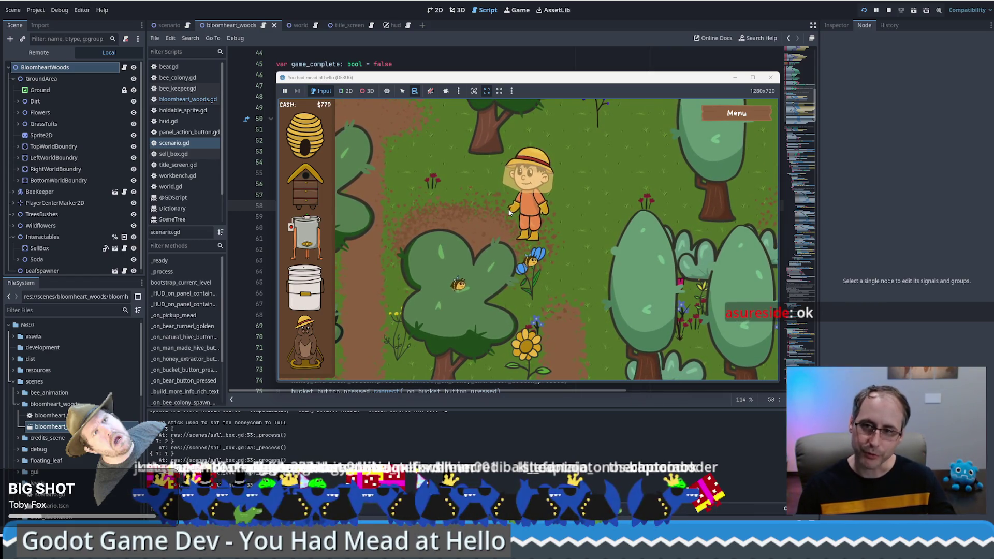
{"action": "key", "text": "w"}
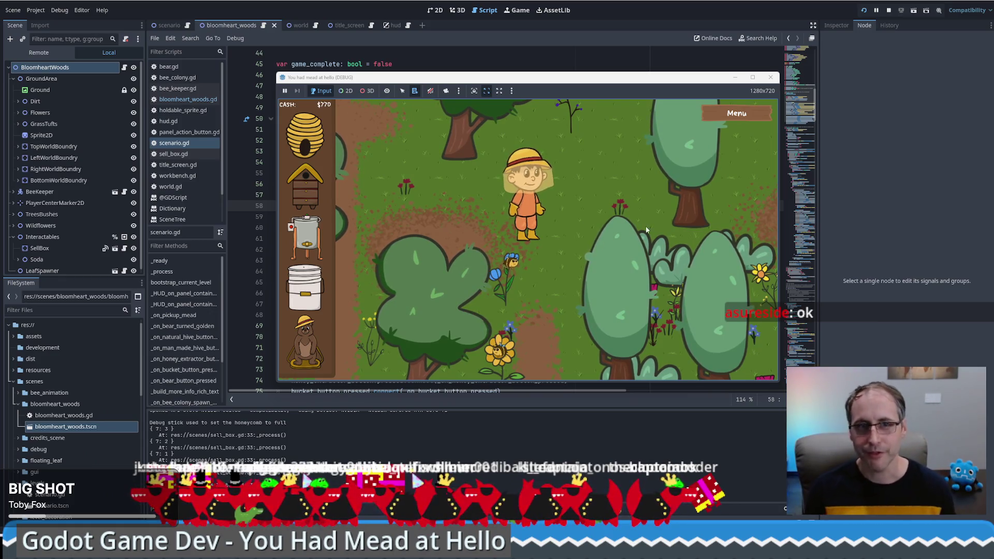
Buy a bucket from the shop for $200 ($770 to $570) and carry it overhead.
{"action": "key", "text": "a"}
{"action": "left_click", "coordinate": [323, 282]}
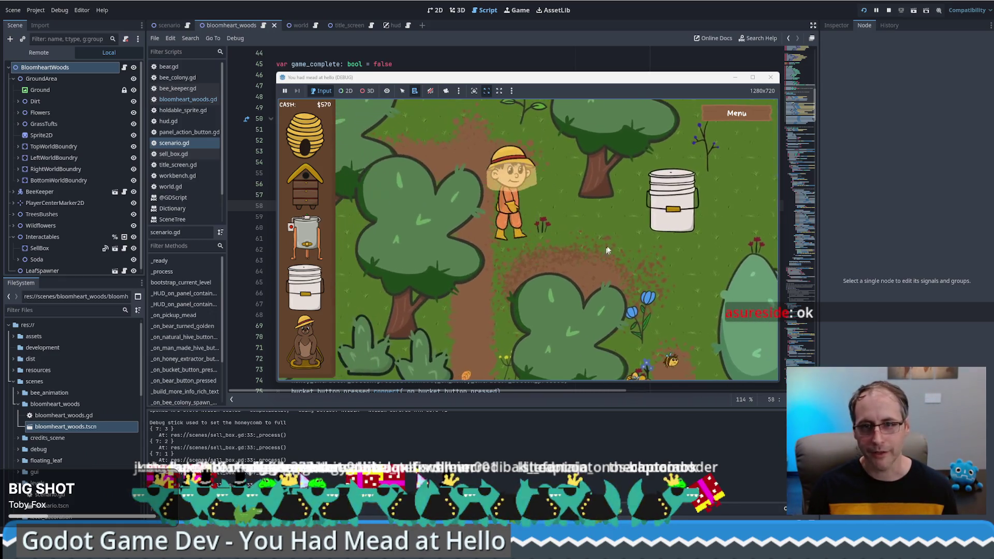
{"action": "key", "text": "e"}
{"action": "key", "text": "d"}
{"action": "key", "text": "s"}
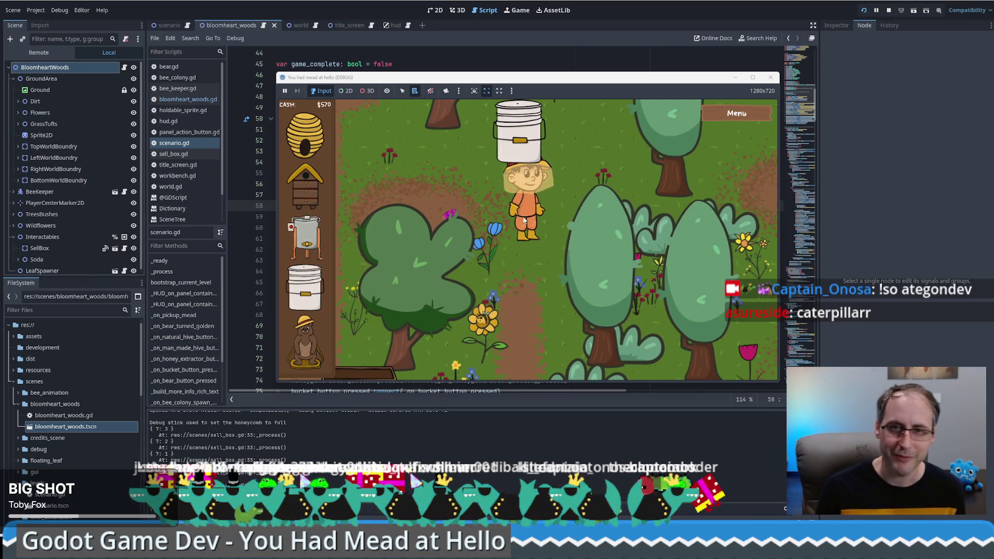
Walk around carrying the bucket, then set it down with space.
{"action": "key", "text": "w"}
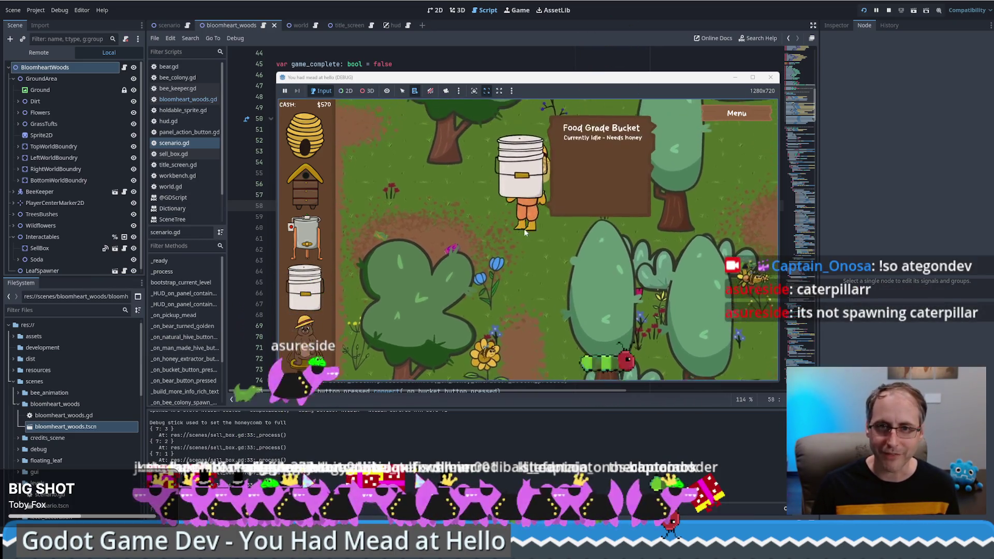
{"action": "key", "text": "a"}
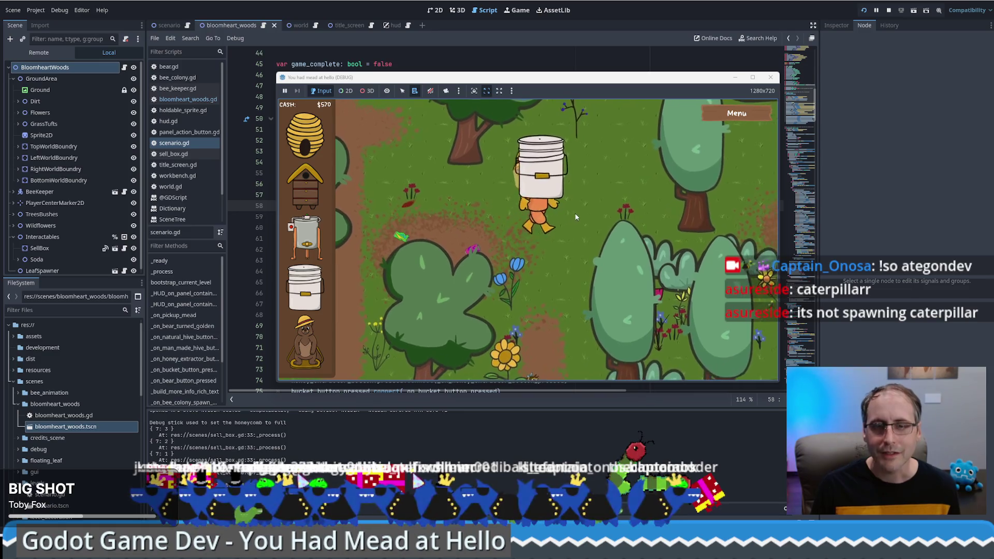
{"action": "key", "text": "s"}
{"action": "key", "text": "d"}
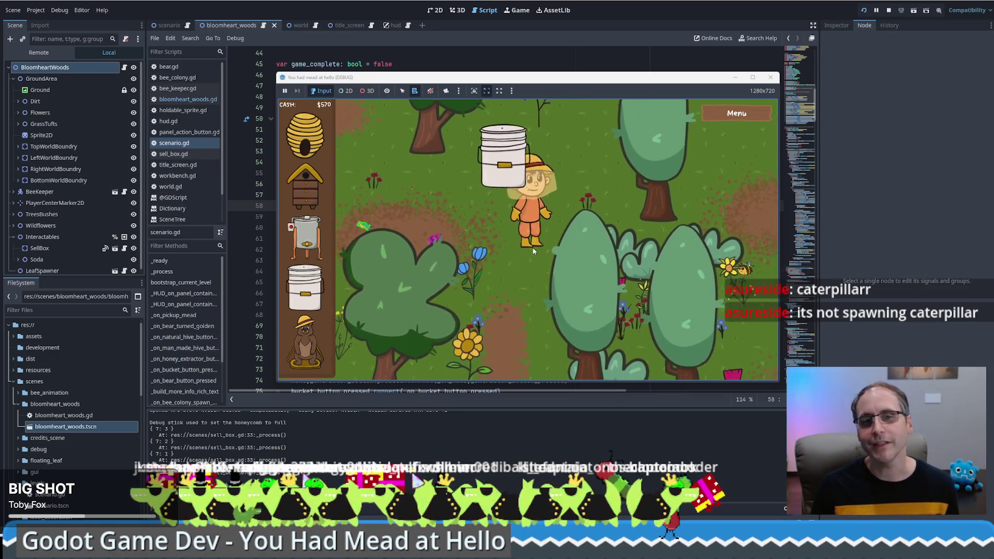
{"action": "key", "text": "w"}
{"action": "key", "text": "space"}
Circle the placed bucket and pick it back up.
{"action": "key", "text": "a"}
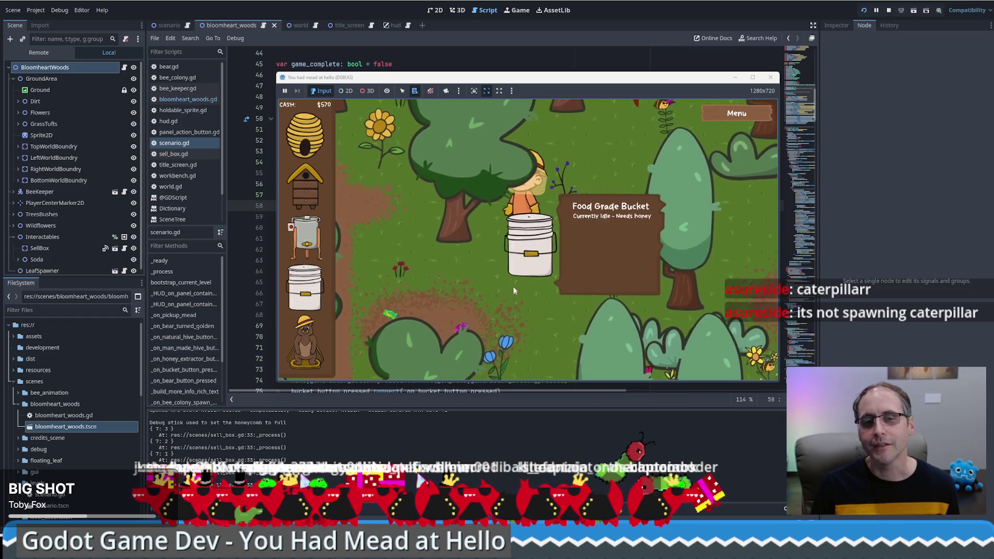
{"action": "key", "text": "s"}
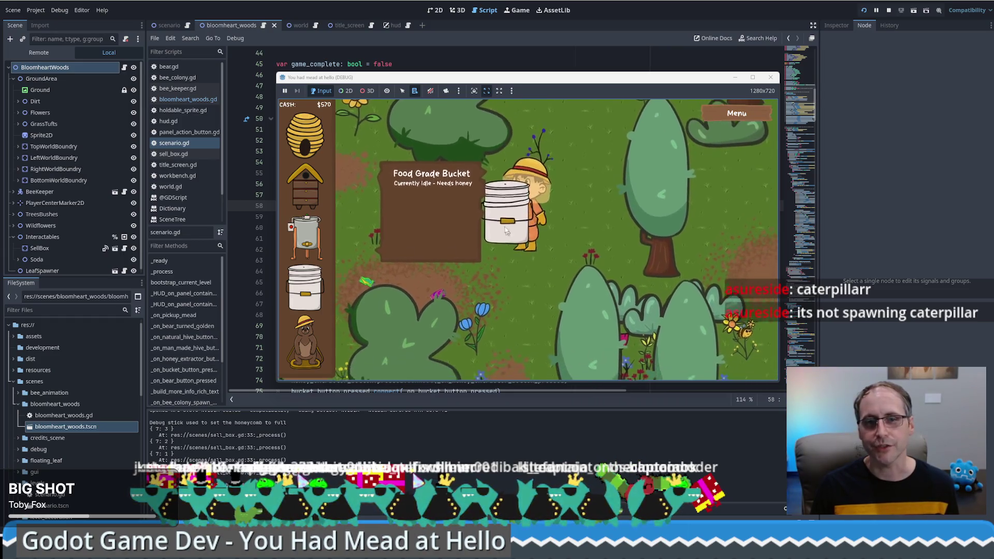
{"action": "key", "text": "w"}
{"action": "key", "text": "space"}
Carry the bucket down and back up, set it down again, and return beside it.
{"action": "key", "text": "s"}
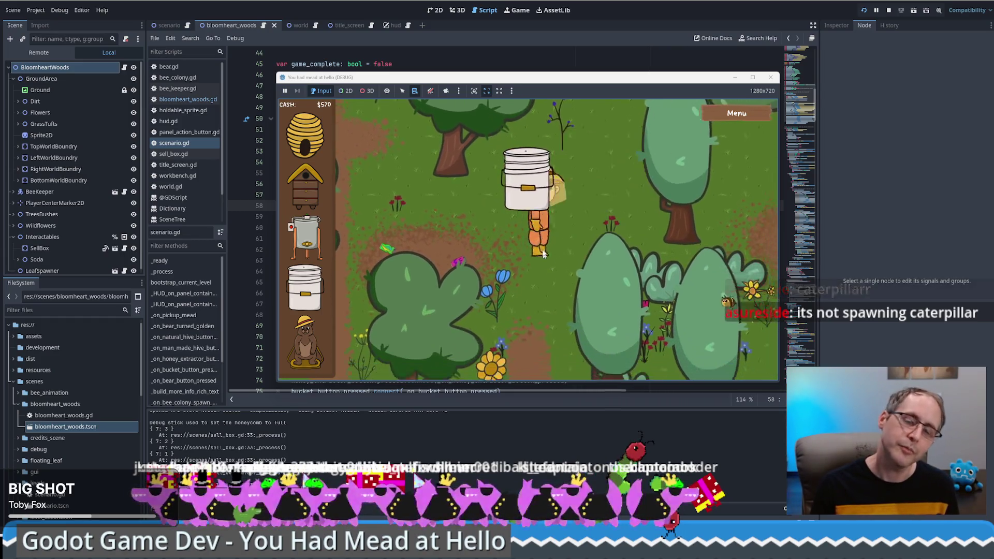
{"action": "key", "text": "s"}
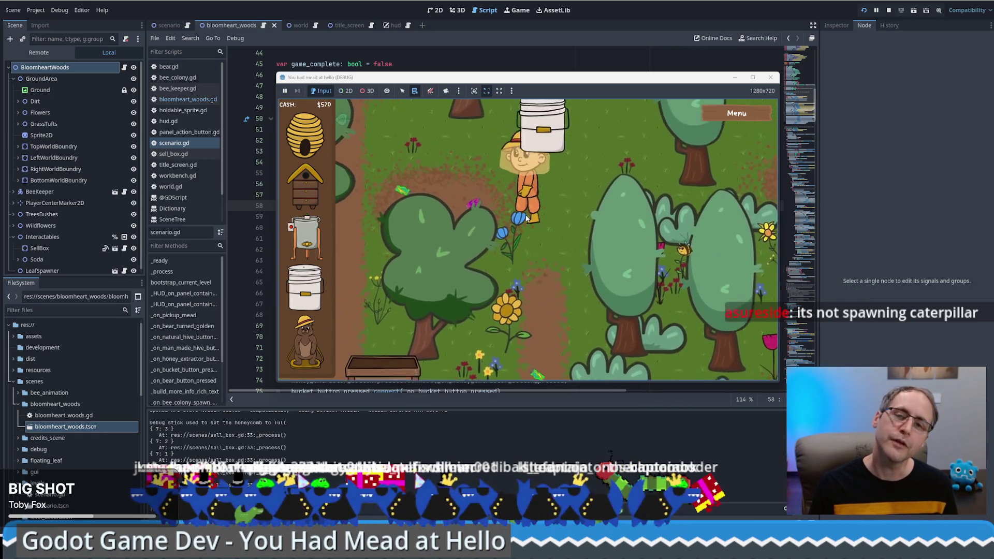
{"action": "key", "text": "w"}
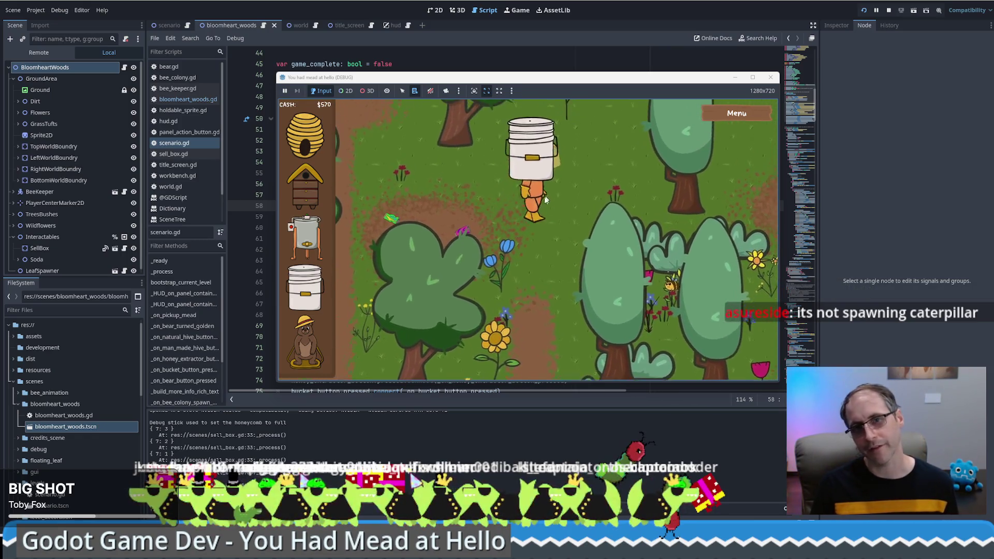
{"action": "key", "text": "space"}
{"action": "key", "text": "s"}
{"action": "key", "text": "d"}
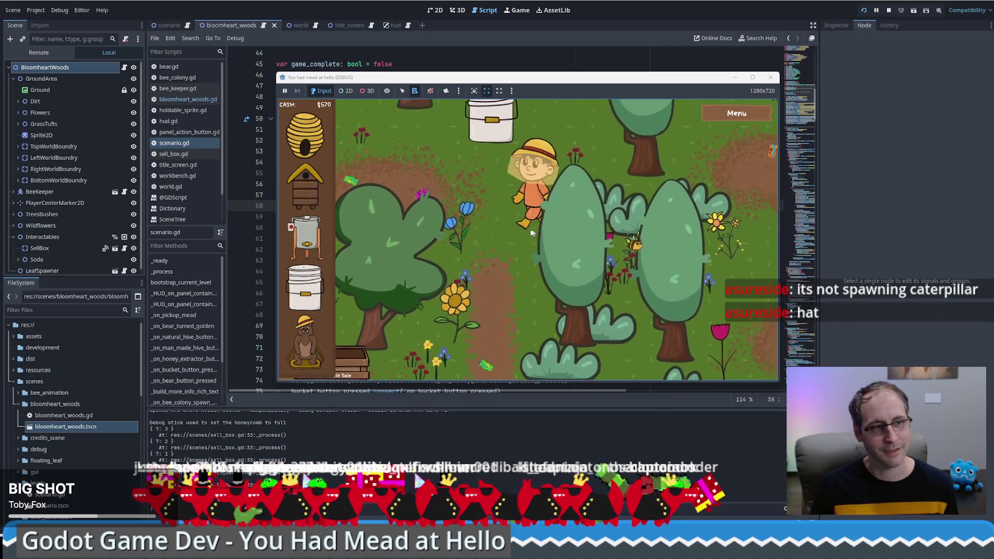
{"action": "key", "text": "w"}
{"action": "key", "text": "a"}
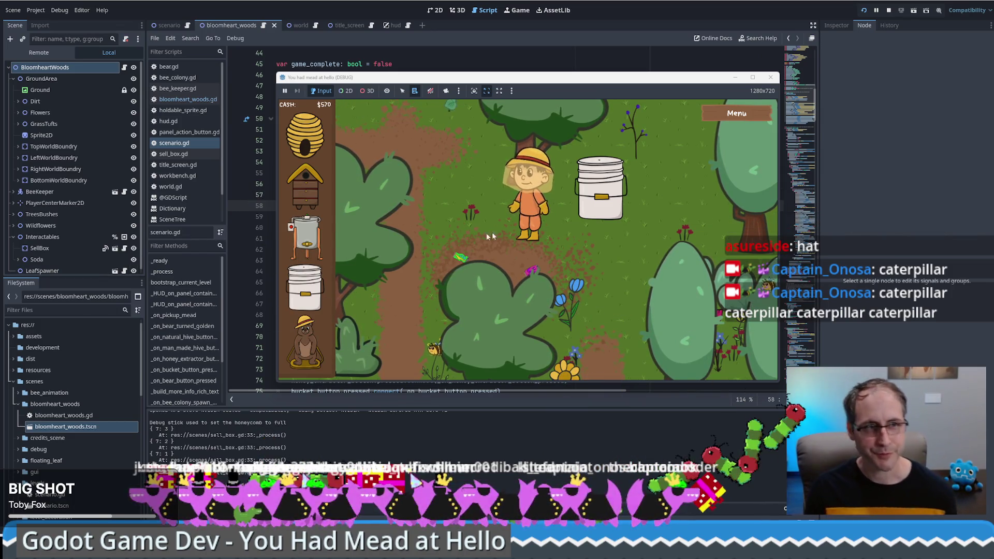
Pick up the food grade bucket, then leave it and walk across the map.
{"action": "left_click", "coordinate": [601, 196]}
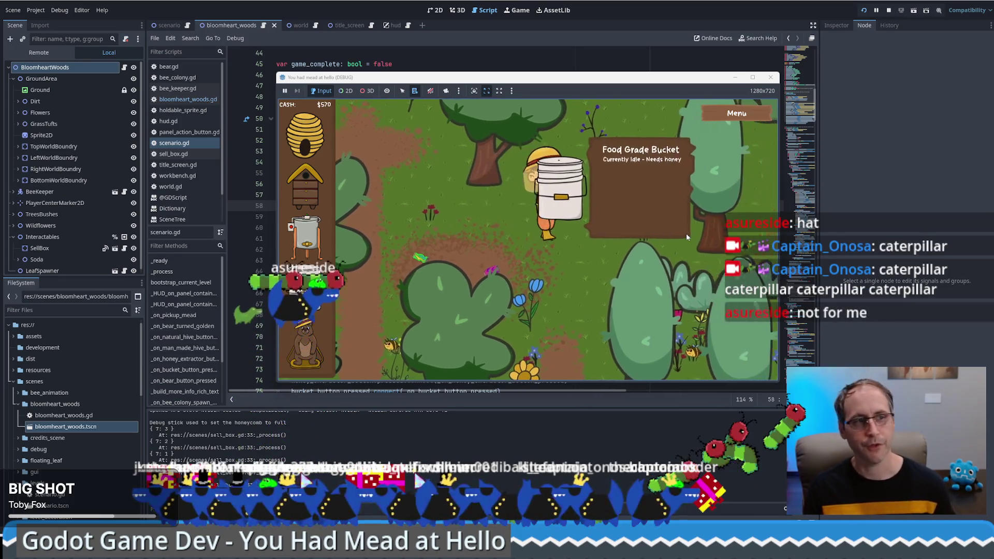
{"action": "left_click", "coordinate": [686, 237]}
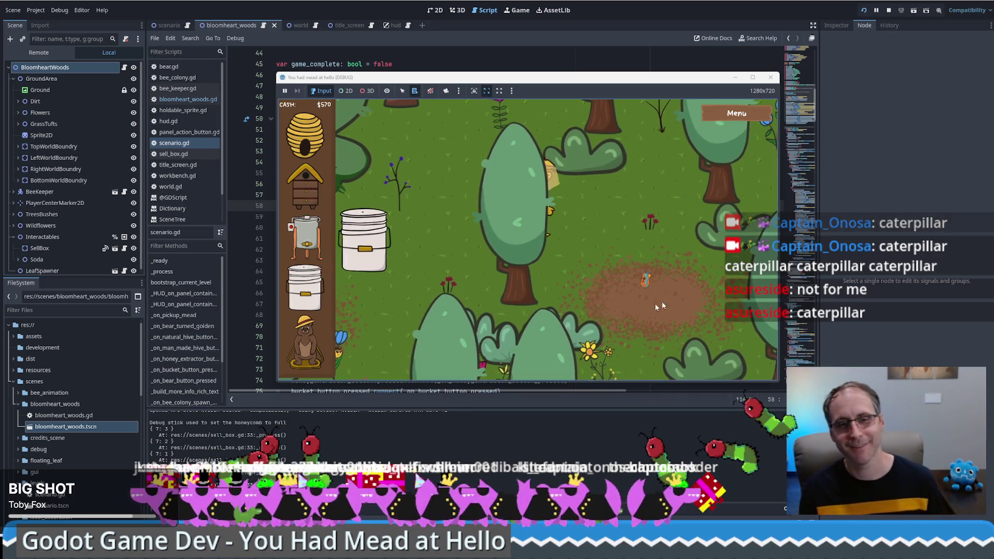
{"action": "left_click", "coordinate": [458, 329]}
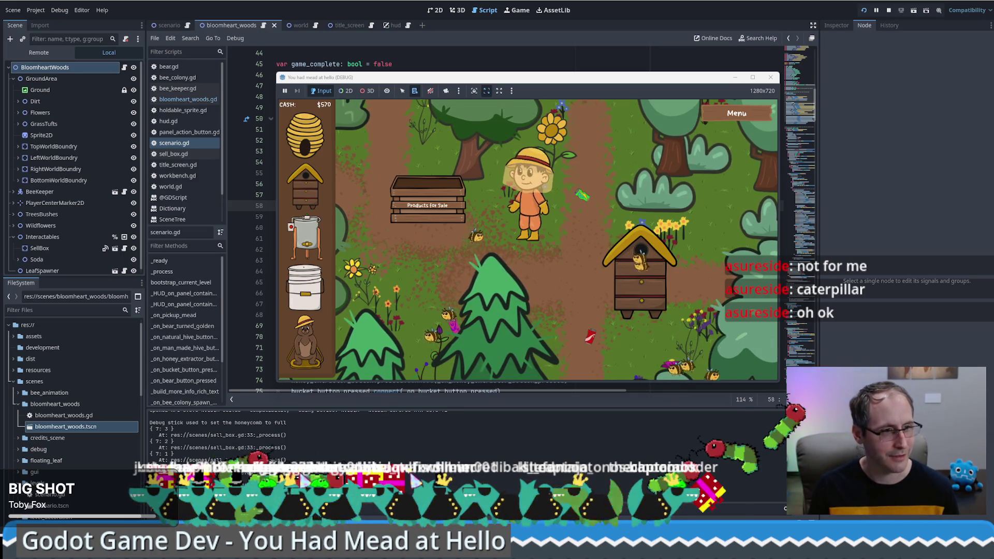
Walk past the Products for Sale box to collect $5, then up to the white bucket.
{"action": "key", "text": "w"}
{"action": "key", "text": "d"}
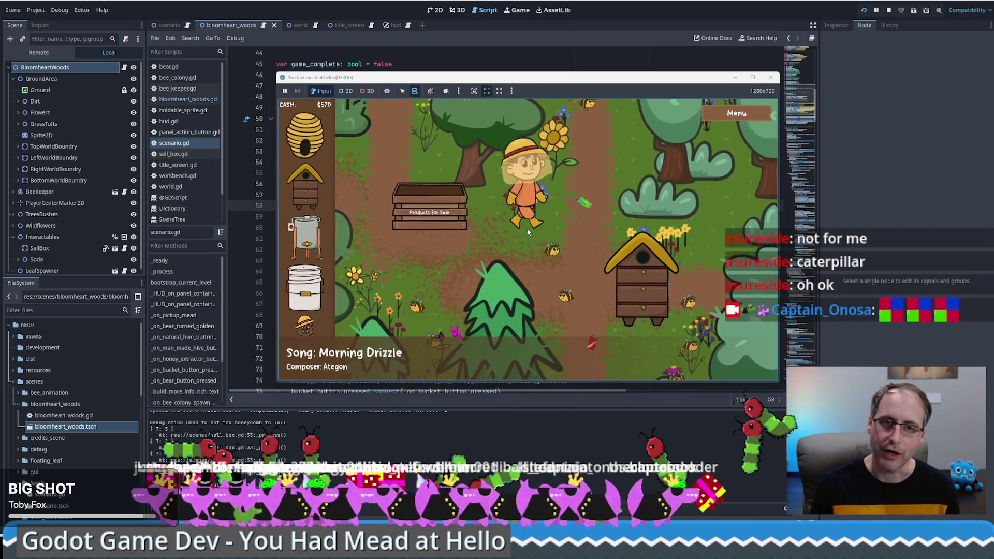
{"action": "key", "text": "w"}
{"action": "key", "text": "a"}
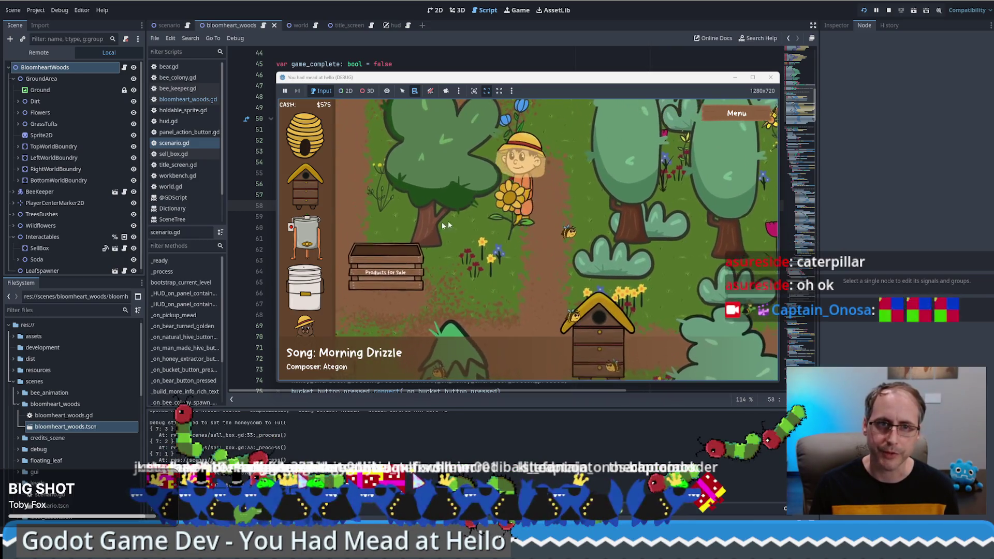
{"action": "key", "text": "w"}
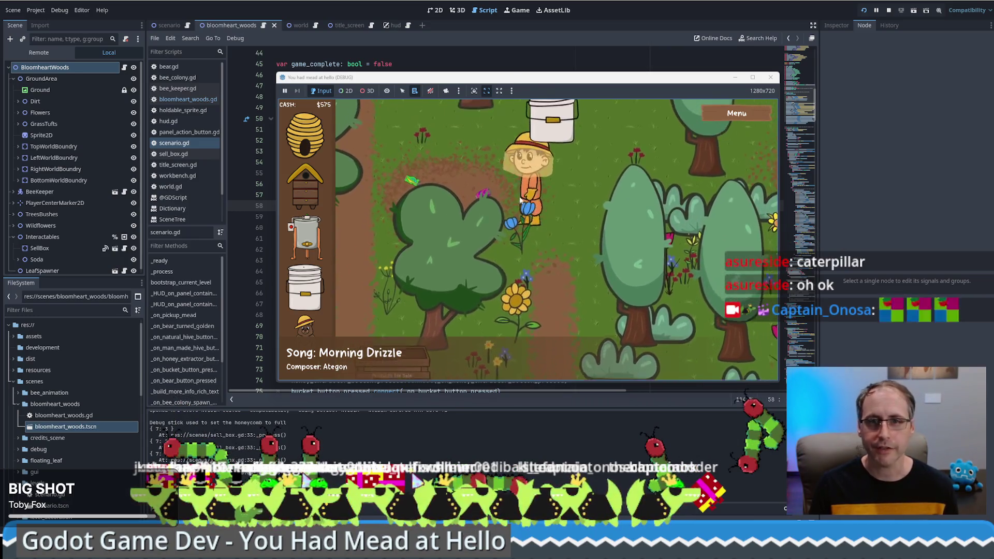
Carry the white bucket down, drop it near the hive, and walk to the hive to show its stats.
{"action": "left_click", "coordinate": [530, 203]}
{"action": "key", "text": "s"}
{"action": "key", "text": "a"}
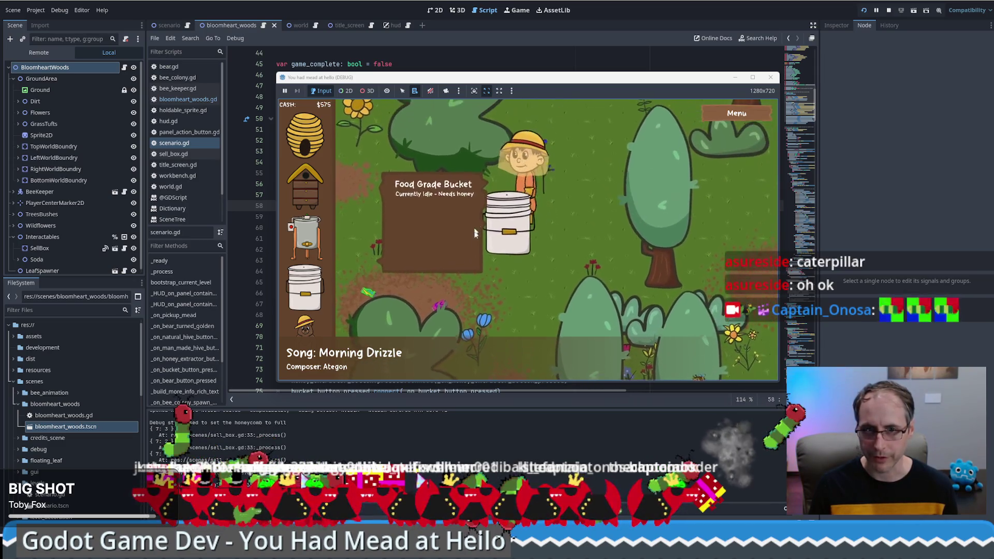
{"action": "left_click", "coordinate": [535, 359]}
{"action": "key", "text": "s"}
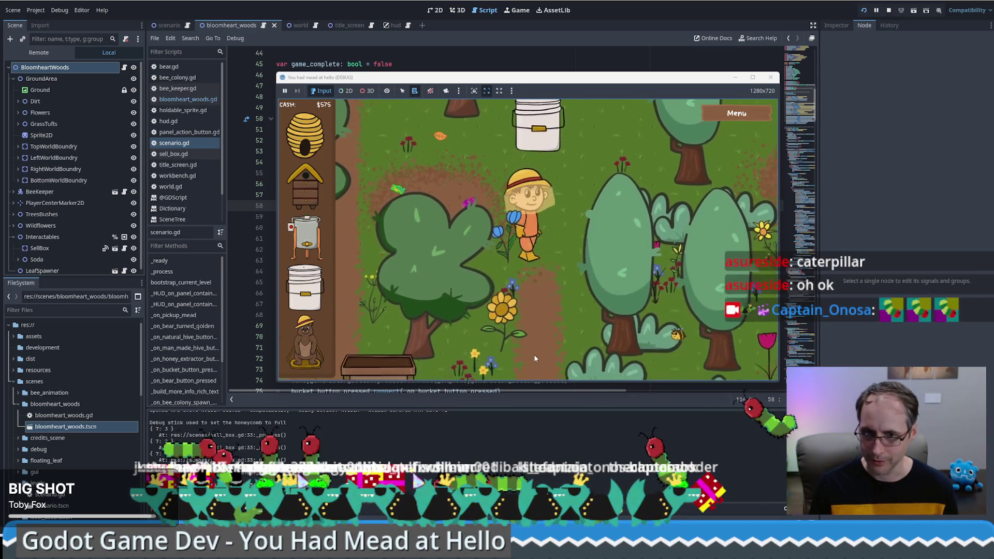
{"action": "key", "text": "s"}
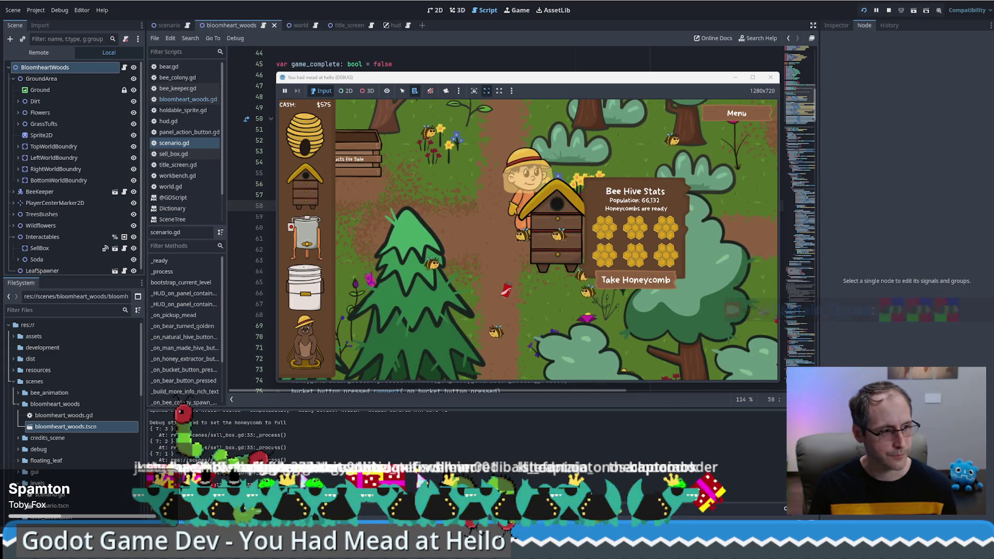
Walk the beekeeper away from the hive and up beside the Products for Sale crate.
{"action": "left_click", "coordinate": [392, 234]}
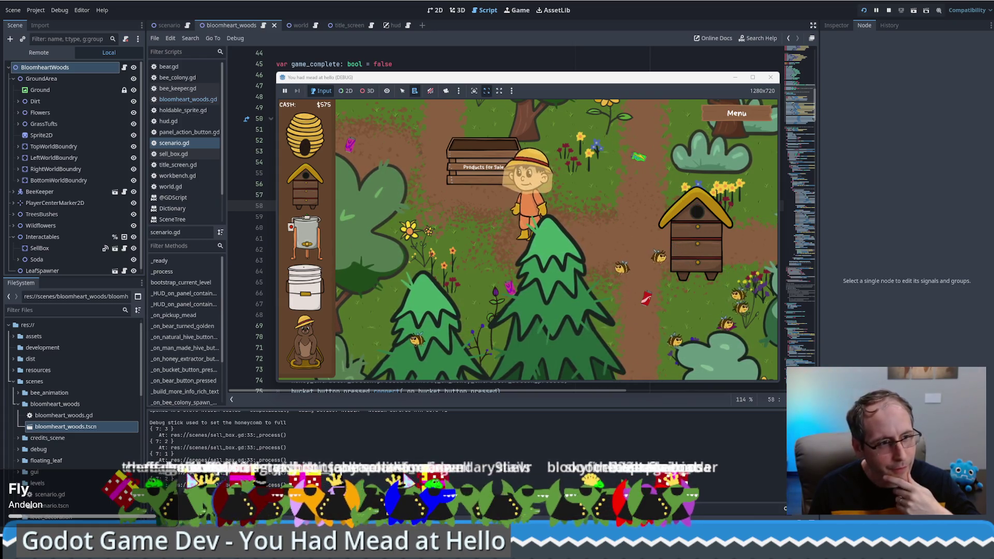
{"action": "key", "text": "w"}
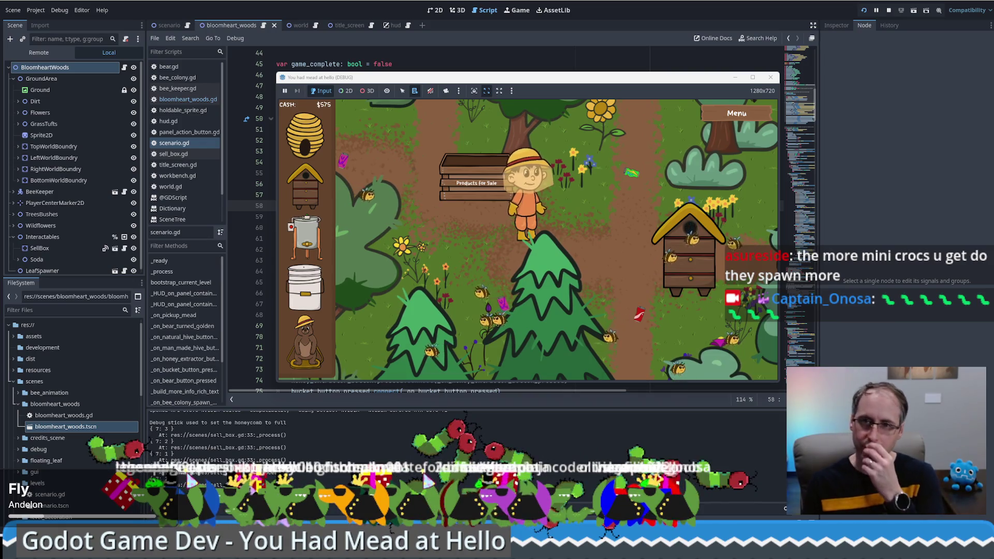
Walk between the sale box and hive, looping back past the Products for Sale box.
{"action": "key", "text": "w"}
{"action": "key", "text": "d"}
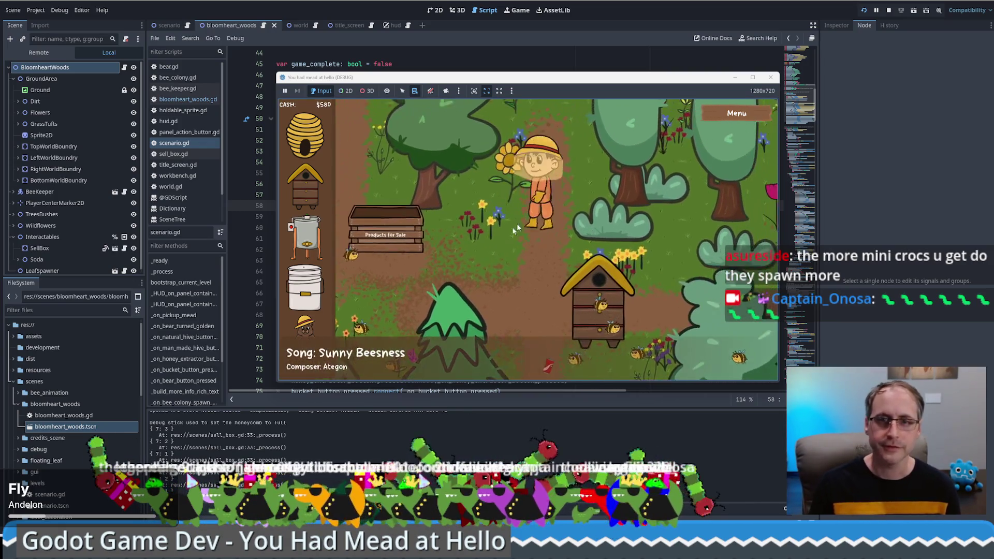
{"action": "key", "text": "s"}
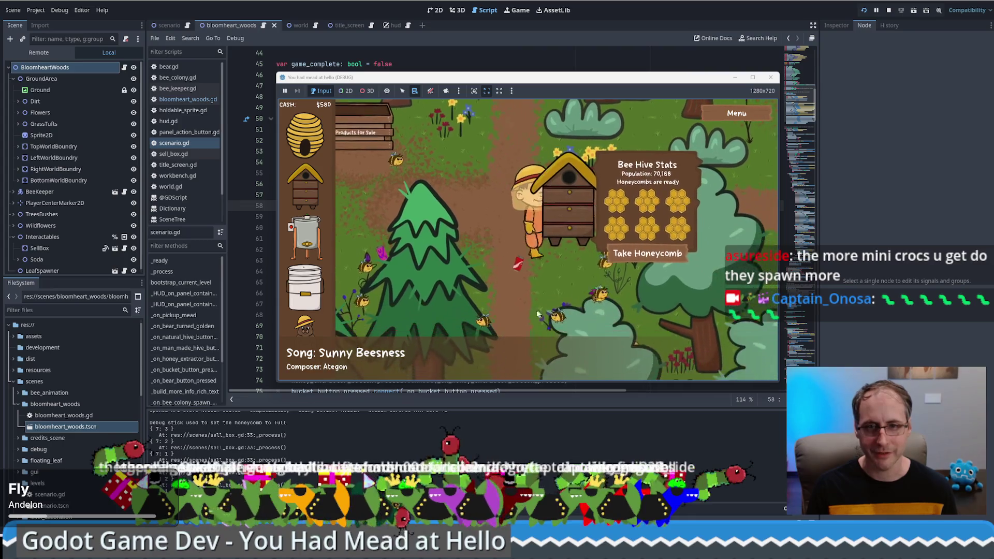
{"action": "key", "text": "s"}
{"action": "key", "text": "a"}
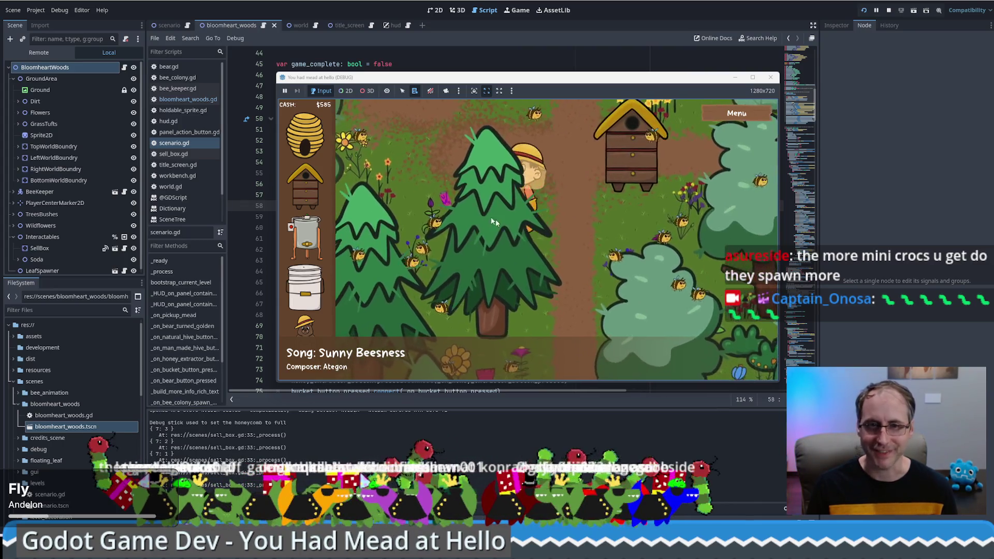
{"action": "key", "text": "w"}
{"action": "key", "text": "a"}
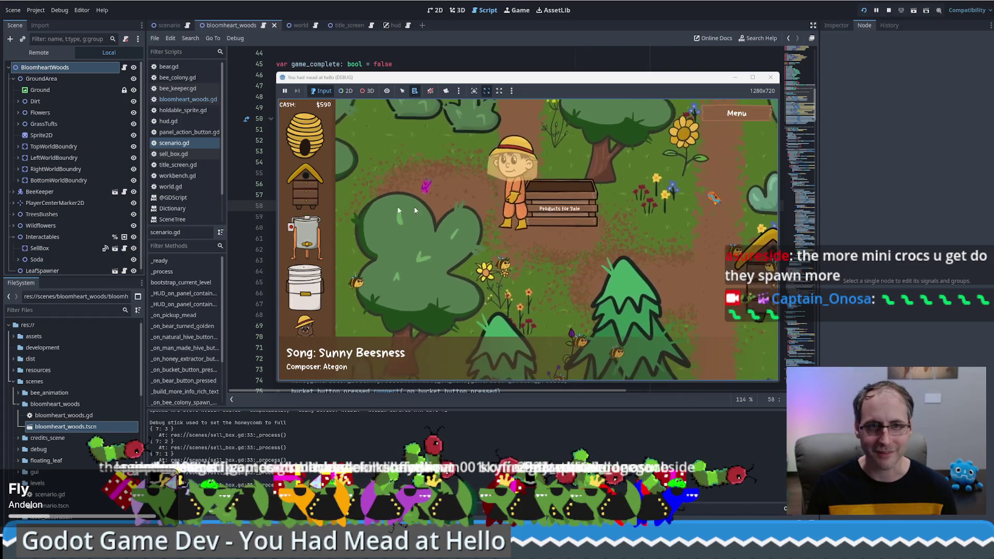
{"action": "key", "text": "w"}
{"action": "key", "text": "a"}
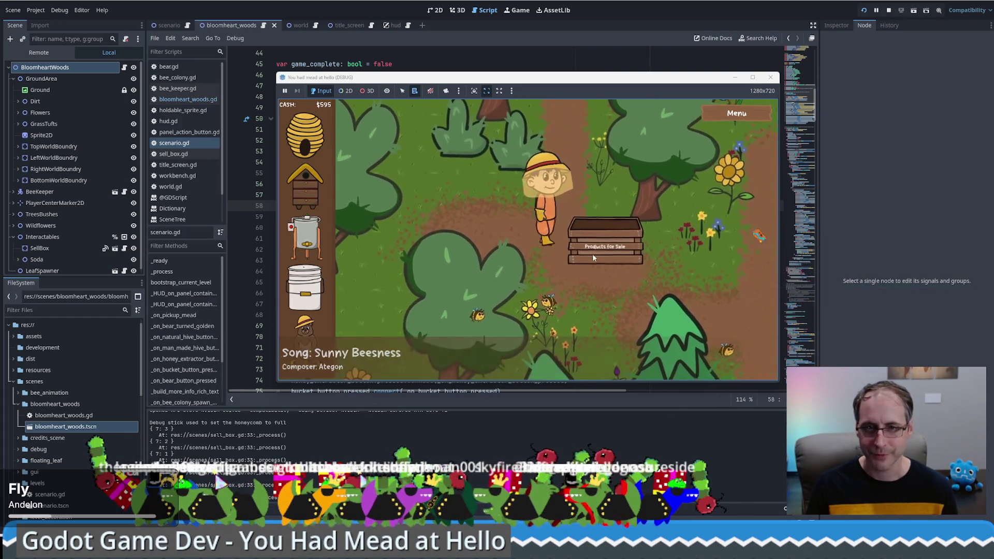
{"action": "key", "text": "d"}
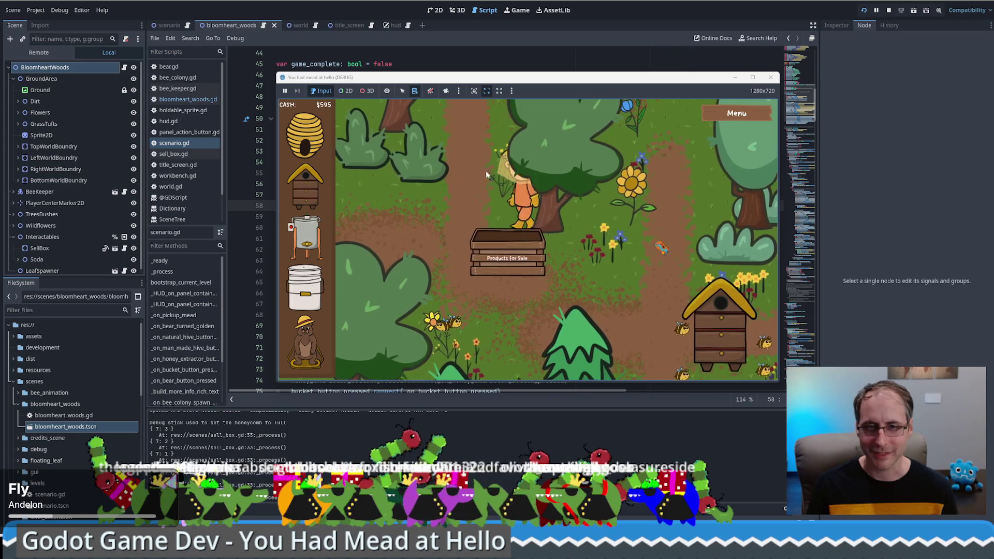
Roam the woods and return above the Products for Sale crate, cash reaching $600.
{"action": "key", "text": "d"}
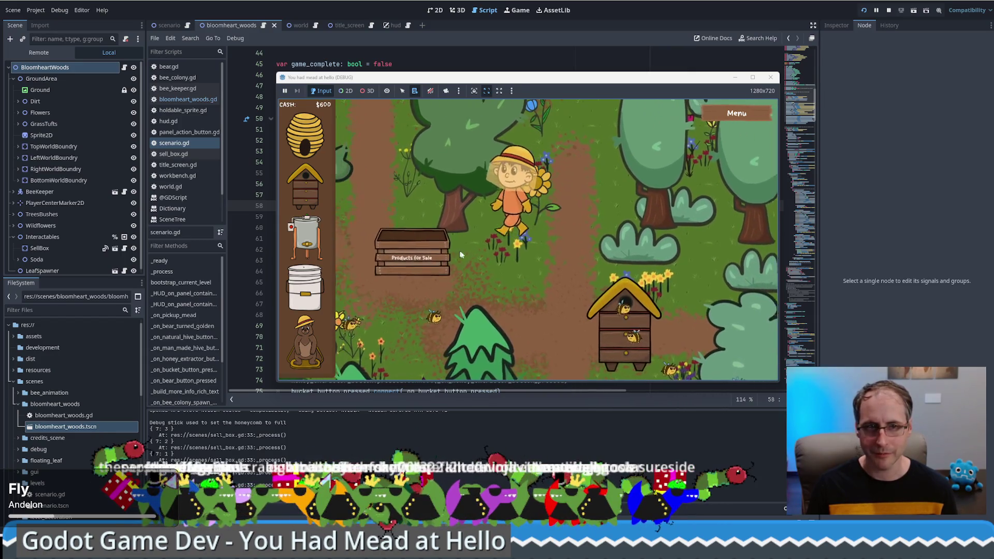
{"action": "key", "text": "s"}
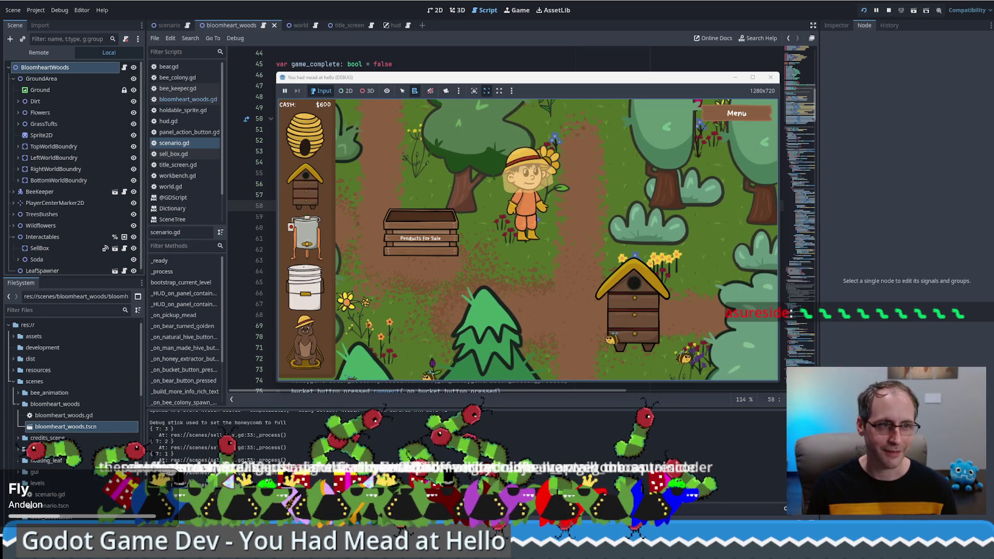
{"action": "key", "text": "s"}
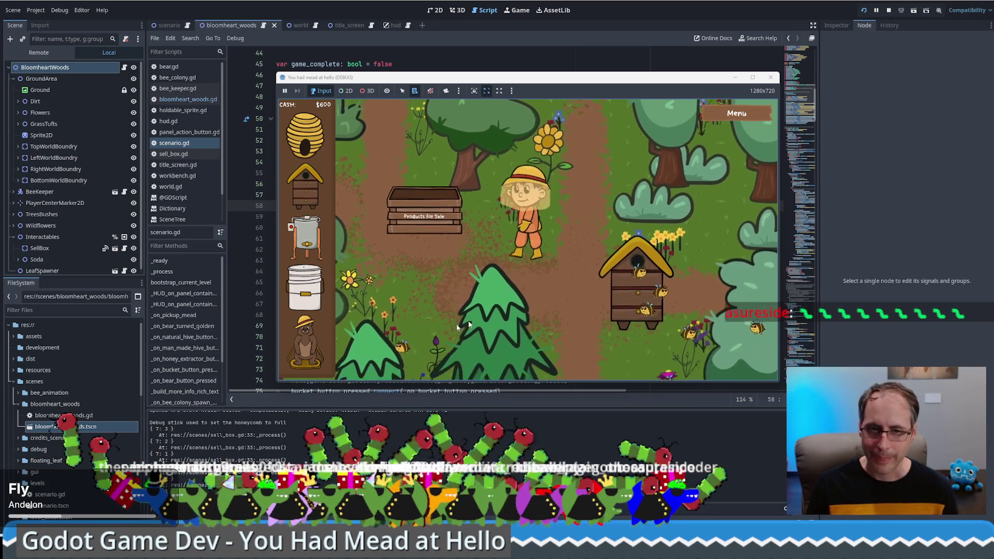
{"action": "key", "text": "a"}
{"action": "key", "text": "d"}
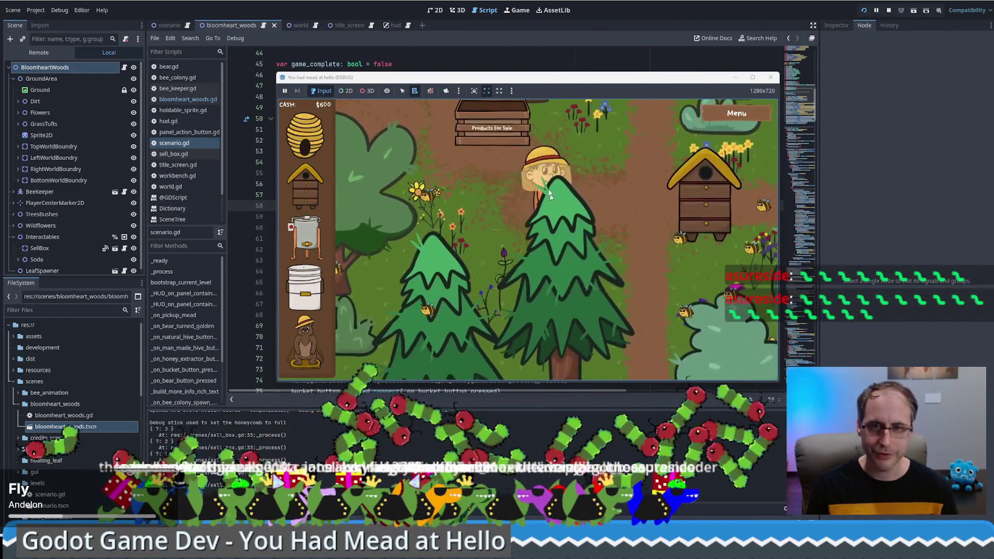
{"action": "key", "text": "w"}
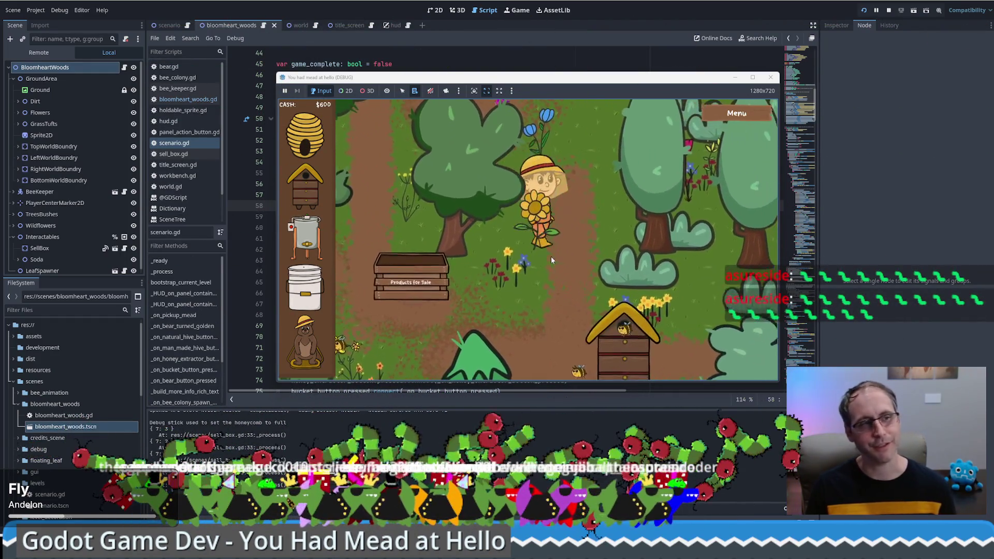
{"action": "key", "text": "s"}
{"action": "key", "text": "s"}
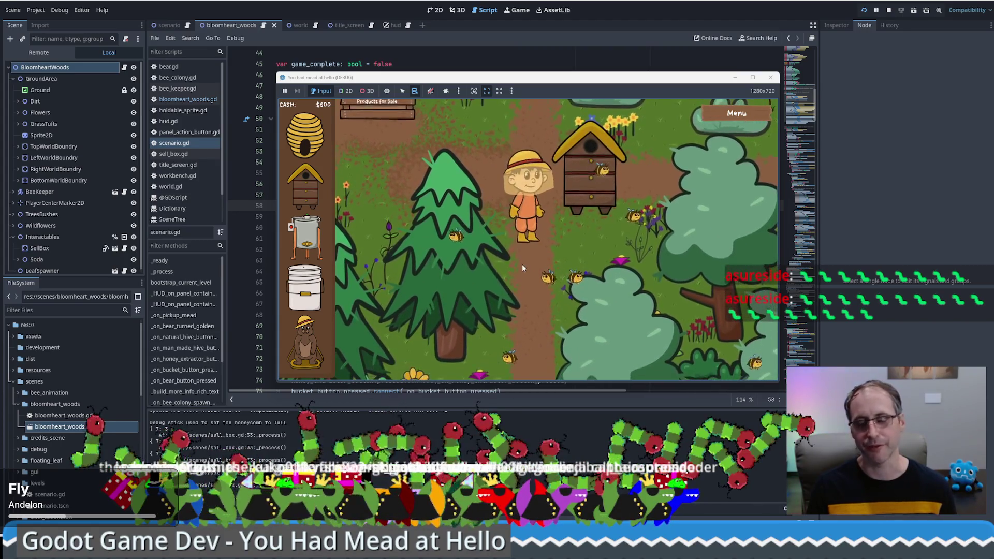
{"action": "key", "text": "a"}
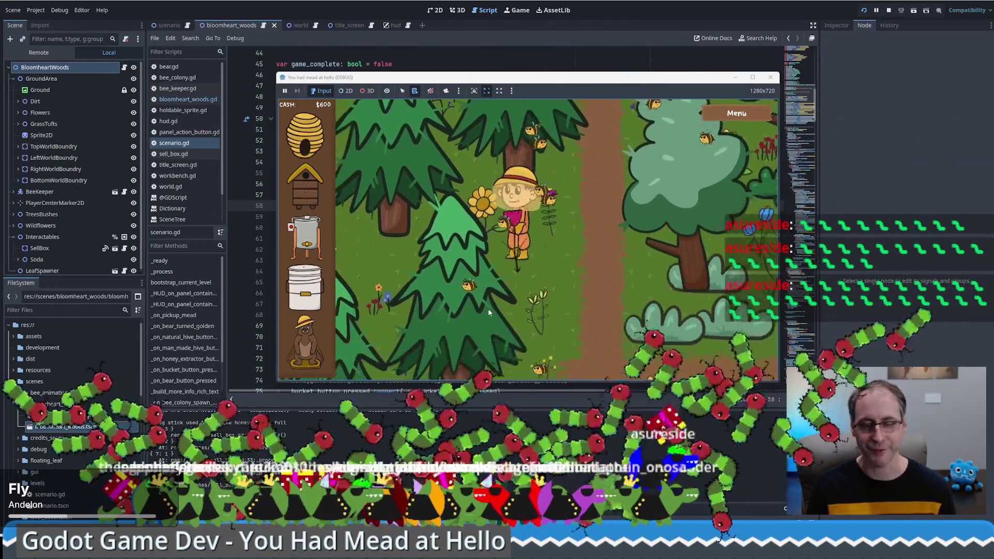
{"action": "key", "text": "w"}
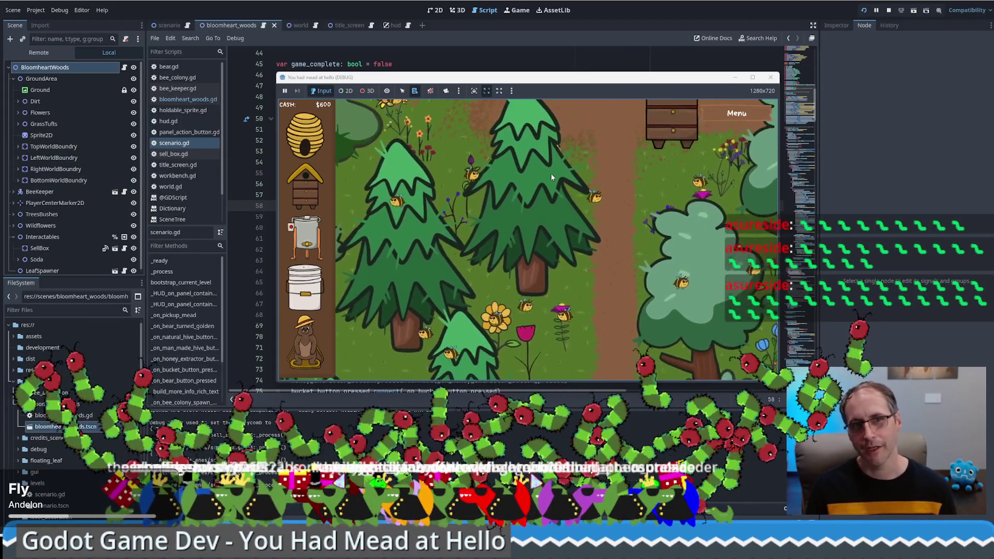
{"action": "key", "text": "w"}
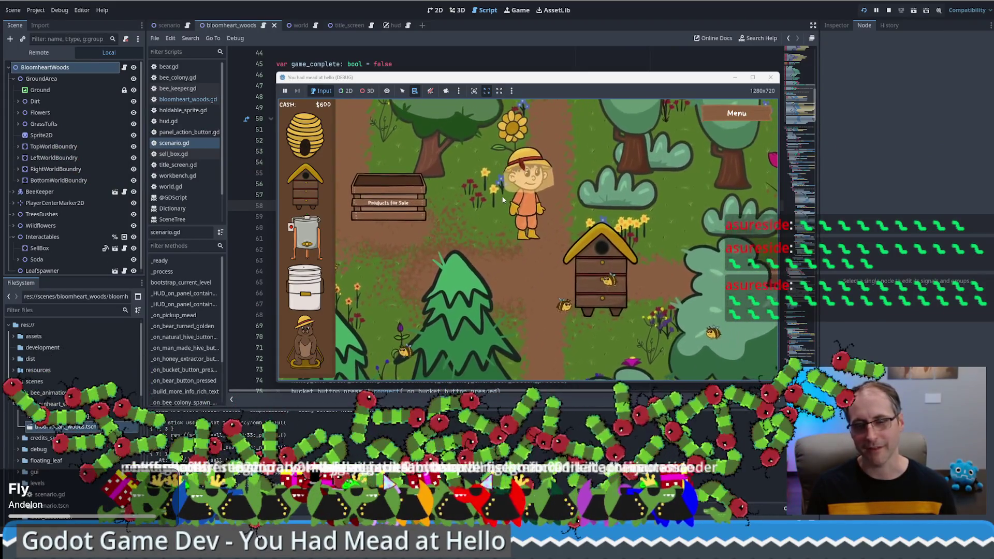
{"action": "key", "text": "a"}
{"action": "key", "text": "d"}
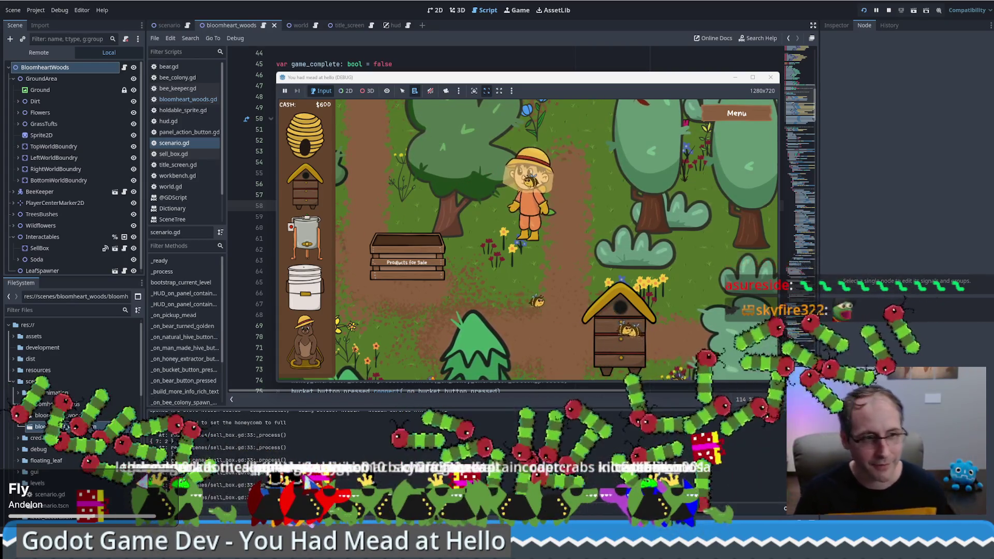
Walk the beekeeper around the hive with the arrow keys and back past the sell box.
{"action": "key", "text": "Down"}
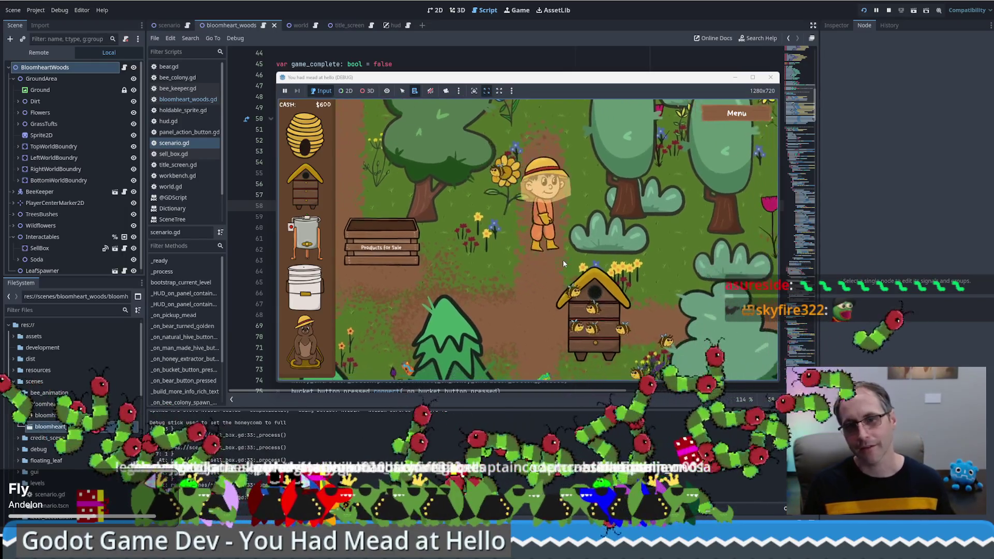
{"action": "key", "text": "Up"}
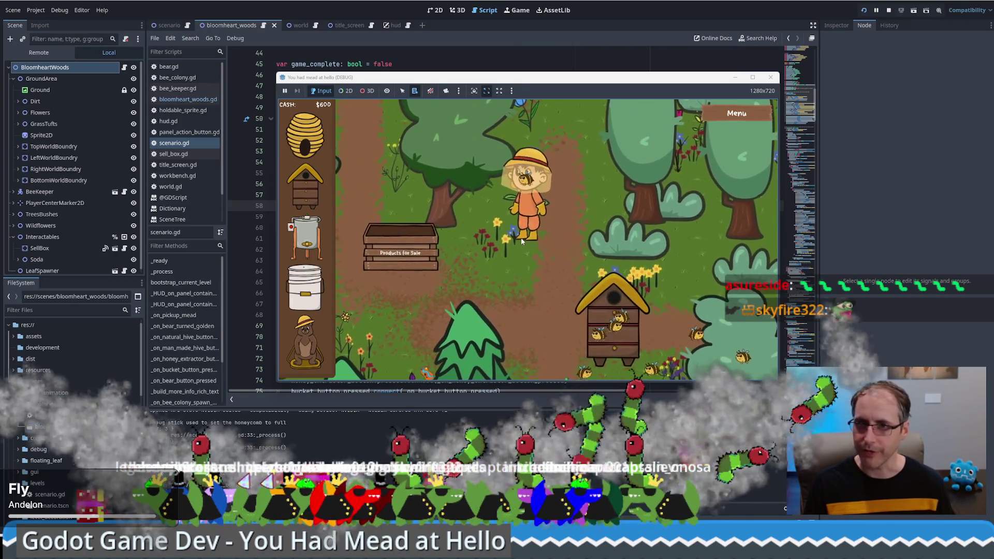
{"action": "key", "text": "Up"}
{"action": "key", "text": "Up"}
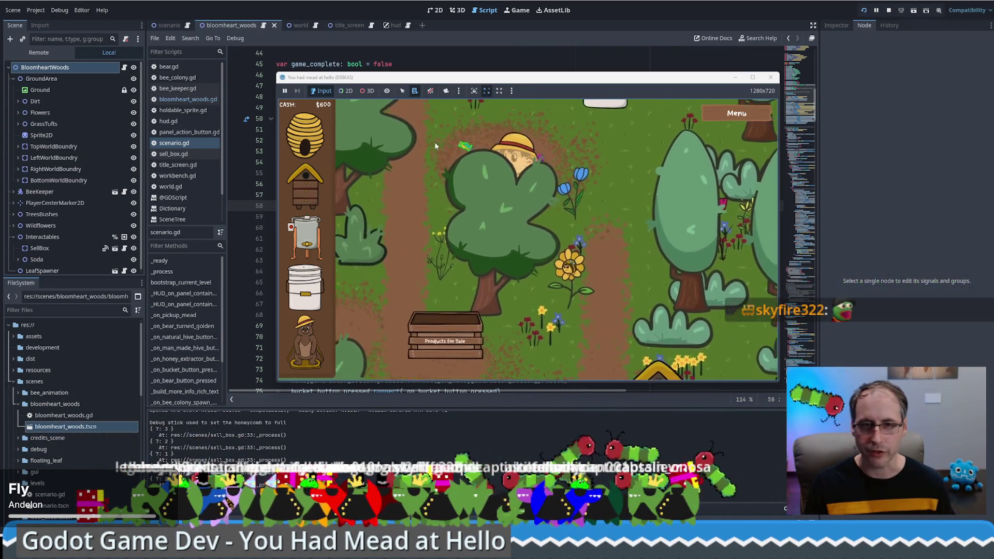
{"action": "key", "text": "Left"}
{"action": "key", "text": "Down"}
{"action": "key", "text": "Left"}
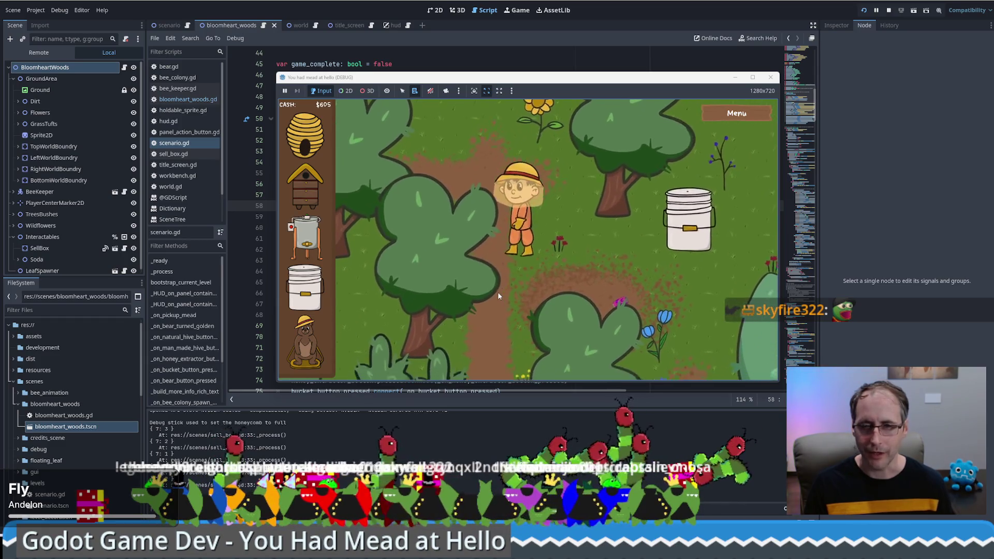
{"action": "key", "text": "Down"}
{"action": "key", "text": "Left"}
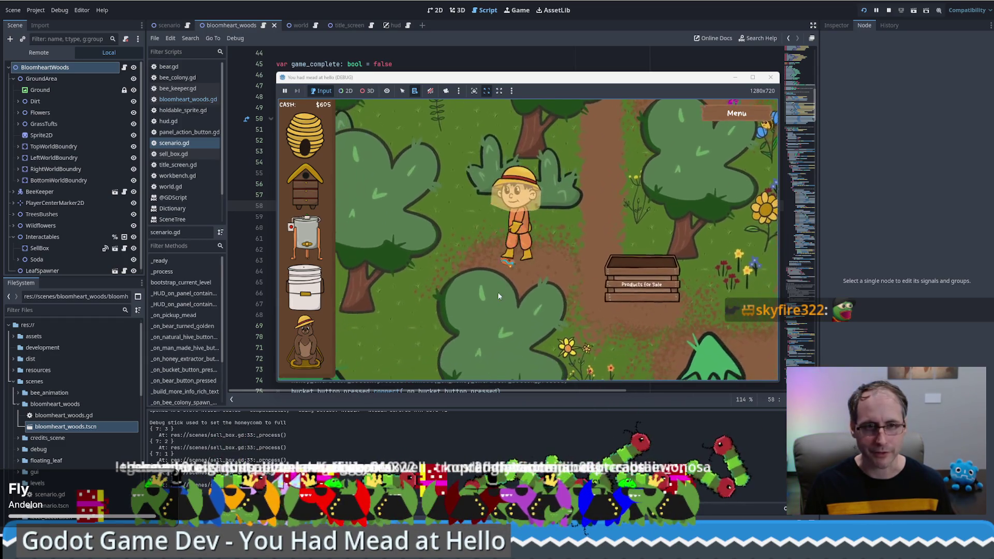
{"action": "key", "text": "Up"}
{"action": "key", "text": "Right"}
{"action": "key", "text": "Right"}
{"action": "key", "text": "Up"}
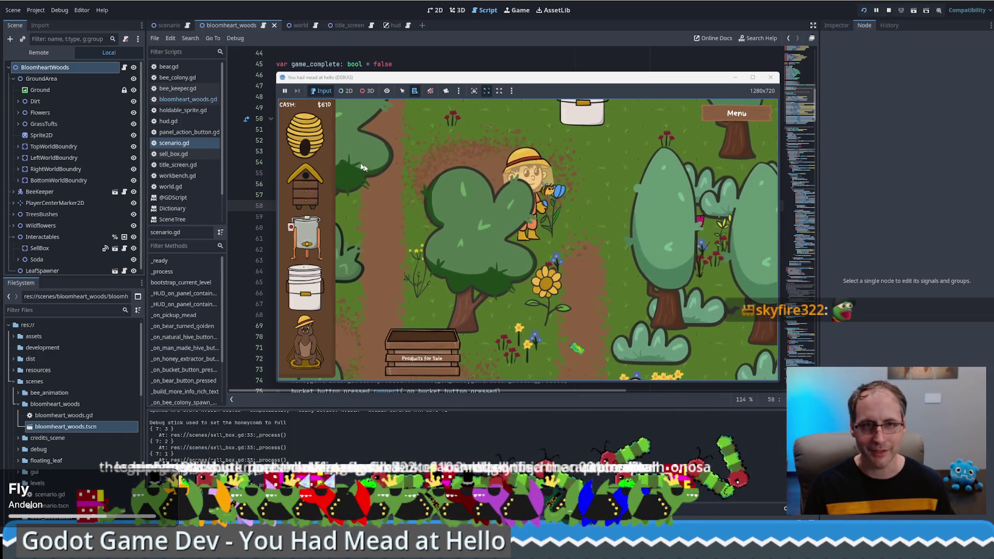
{"action": "key", "text": "Down"}
{"action": "key", "text": "Right"}
{"action": "key", "text": "Down"}
{"action": "key", "text": "Left"}
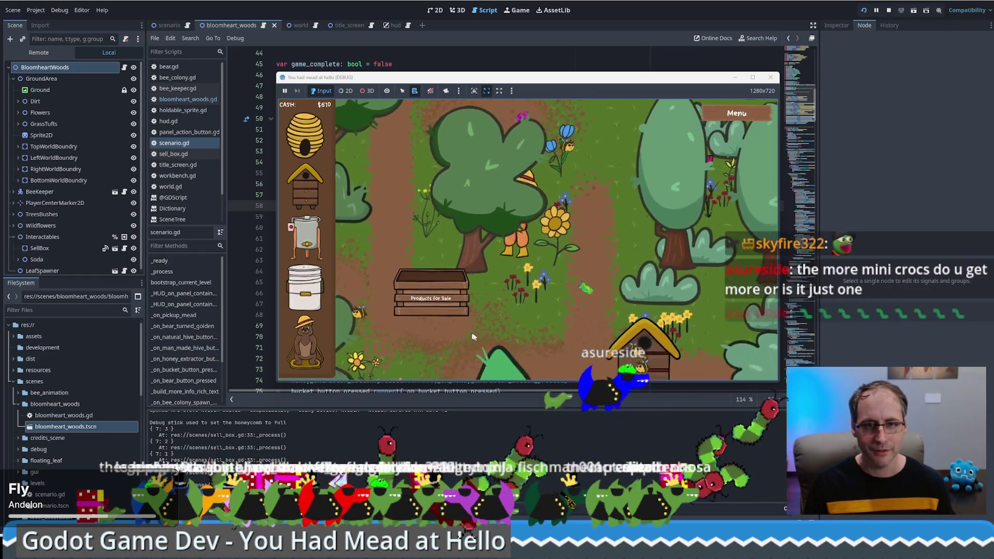
{"action": "key", "text": "Left"}
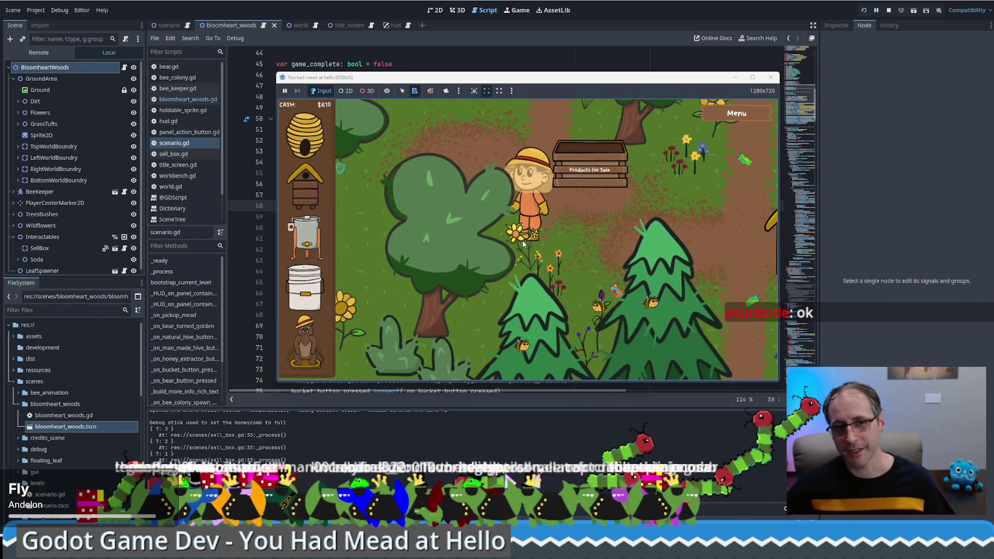
Loop through the woods with WASD, passing the sale box toward the hive as cash reaches $635.
{"action": "key", "text": "d"}
{"action": "key", "text": "s"}
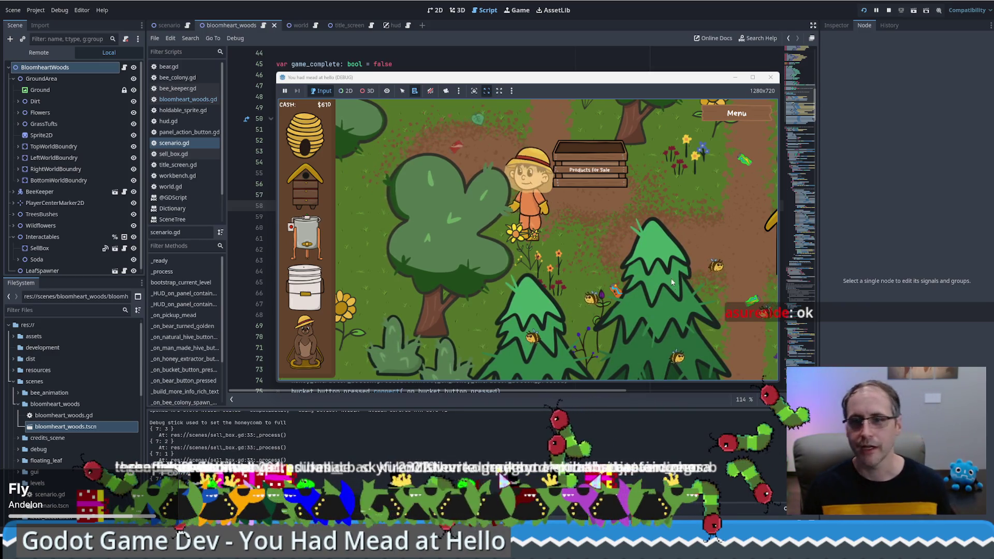
{"action": "key", "text": "w"}
{"action": "key", "text": "d"}
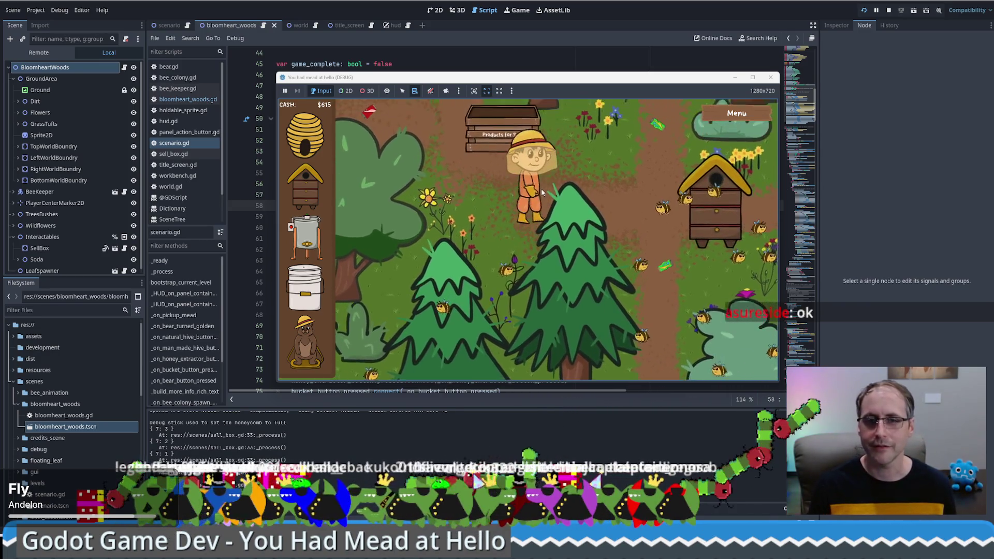
{"action": "key", "text": "w"}
{"action": "key", "text": "a"}
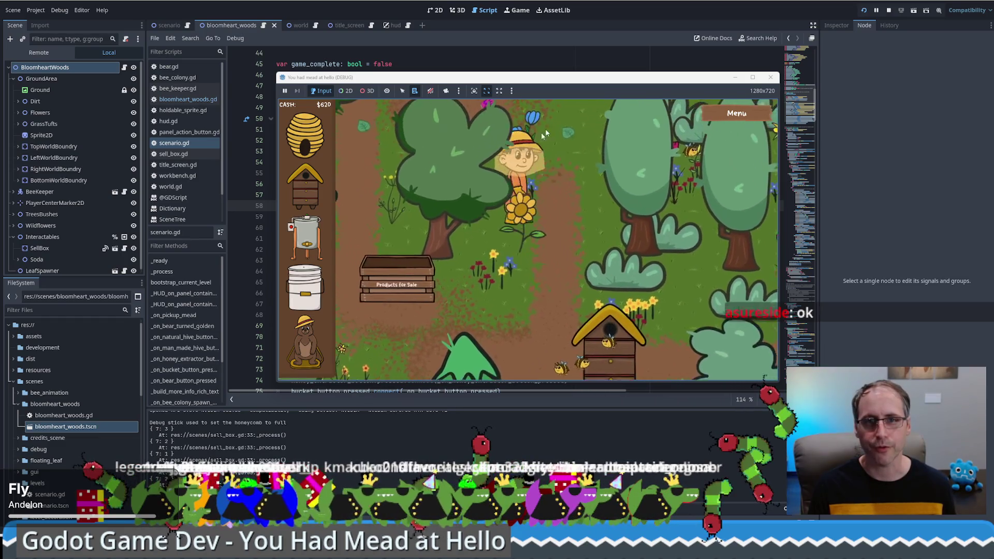
{"action": "key", "text": "w"}
{"action": "key", "text": "a"}
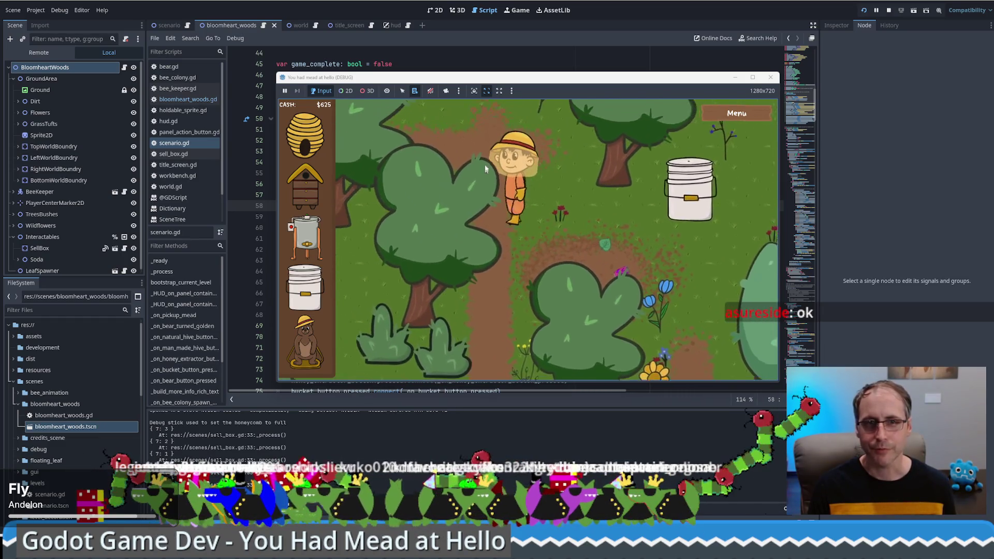
{"action": "key", "text": "a"}
{"action": "key", "text": "s"}
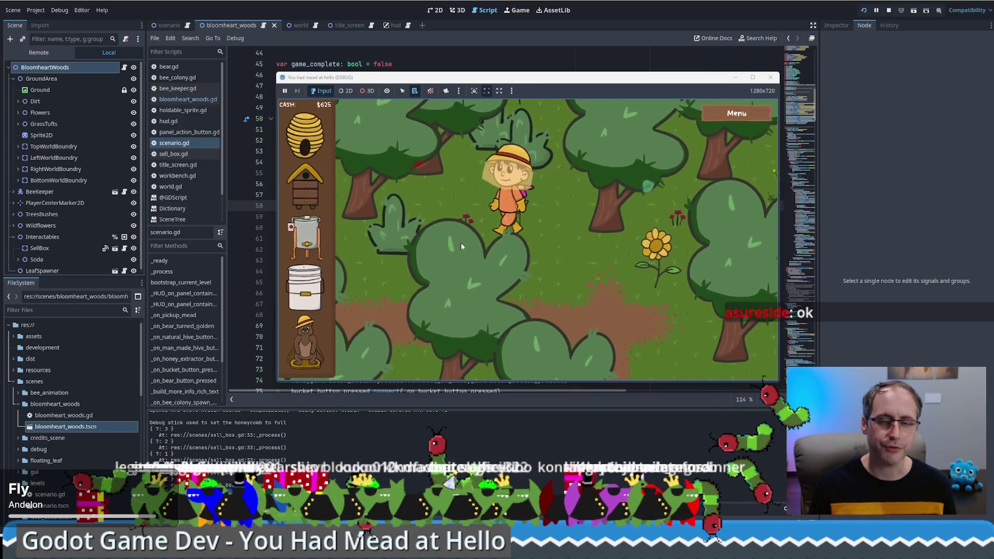
{"action": "key", "text": "s"}
{"action": "key", "text": "d"}
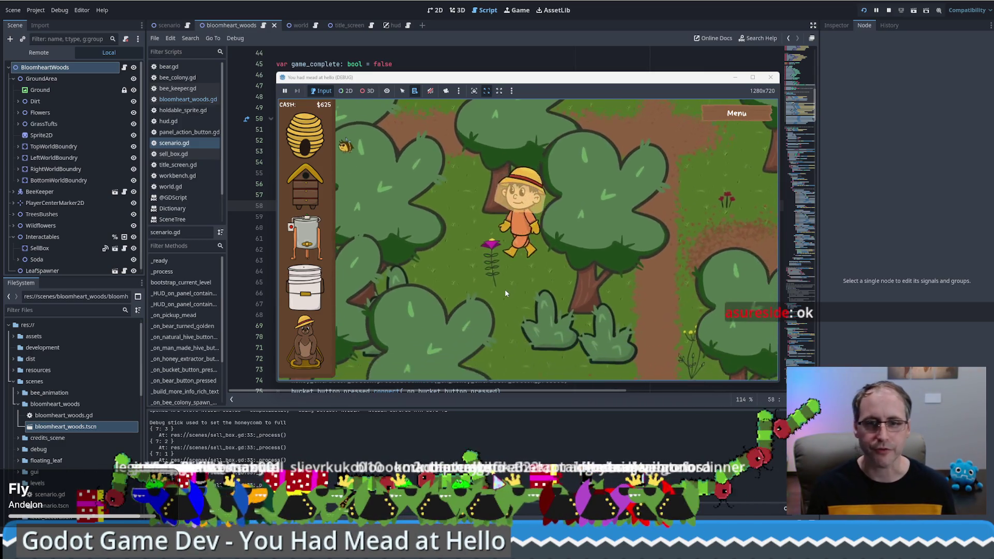
{"action": "key", "text": "s"}
{"action": "key", "text": "d"}
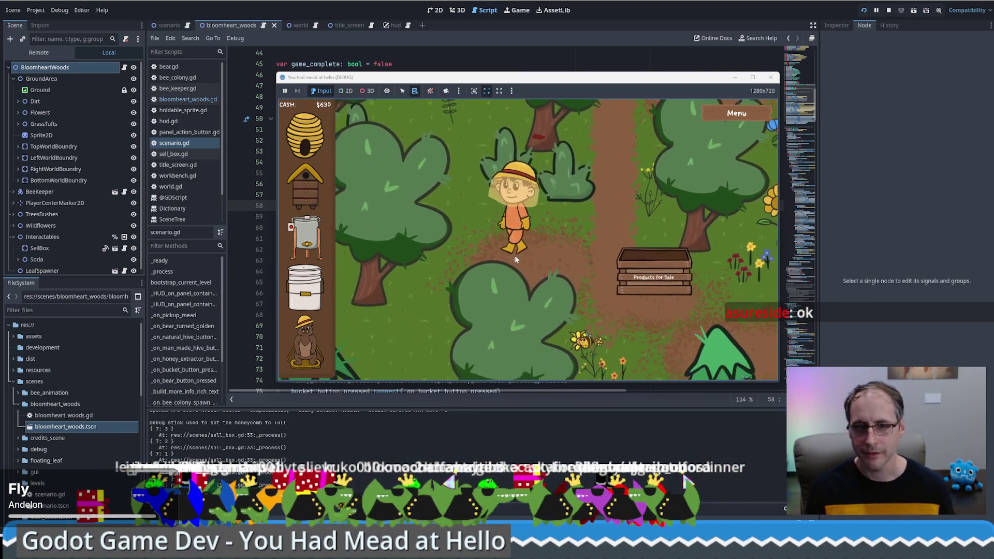
{"action": "key", "text": "d"}
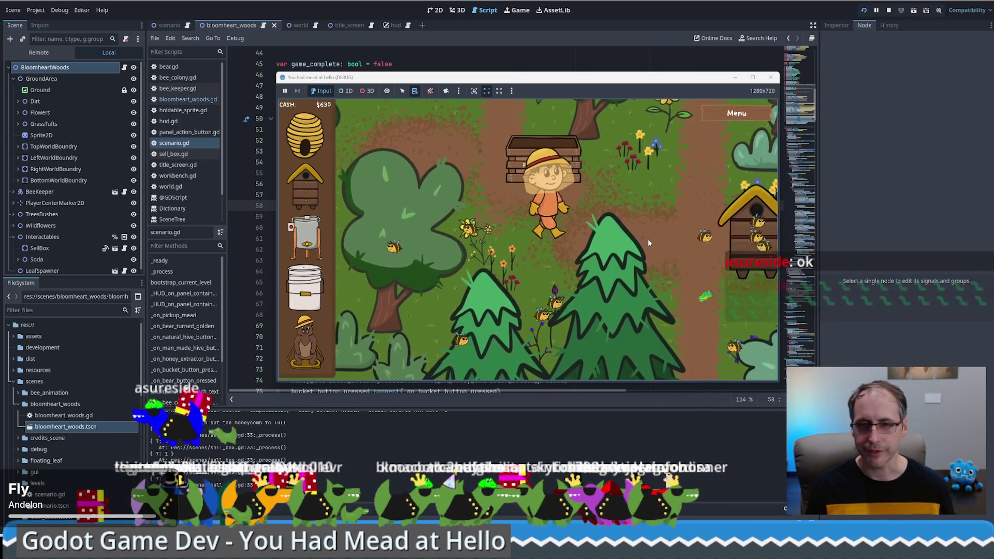
{"action": "key", "text": "w"}
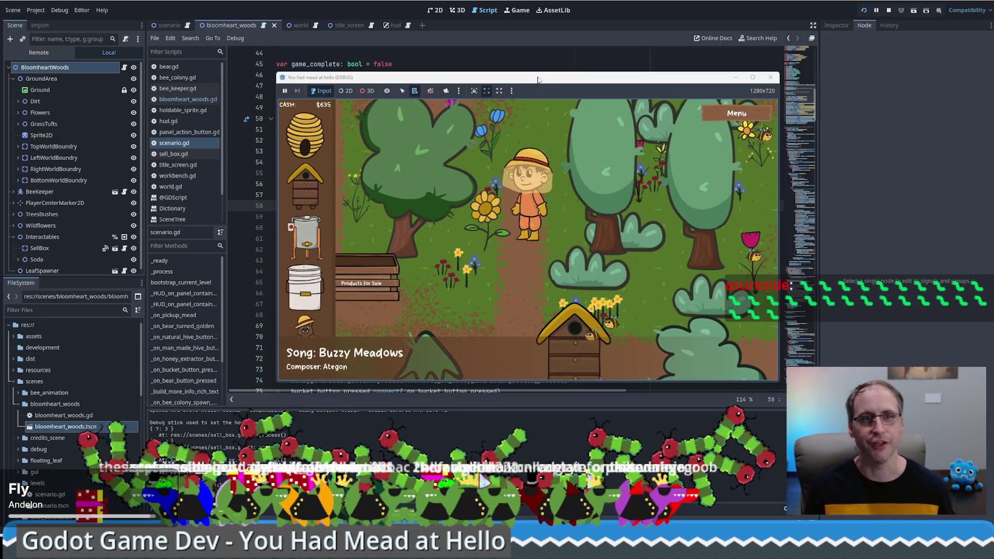
Resize the game window to 1552x873 and walk the beekeeper left into the forest.
{"action": "mouse_move", "coordinate": [537, 80]}
{"action": "left_mouse_down"}
{"action": "mouse_move", "coordinate": [461, 74]}
{"action": "mouse_move", "coordinate": [481, 68]}
{"action": "left_mouse_up"}
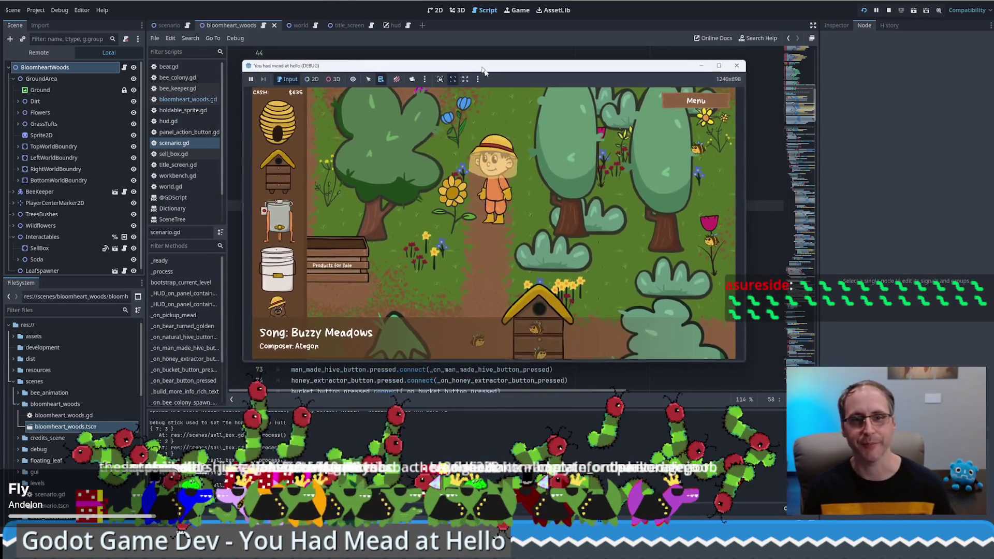
{"action": "left_click_drag", "start_coordinate": [743, 362], "coordinate": [852, 444]}
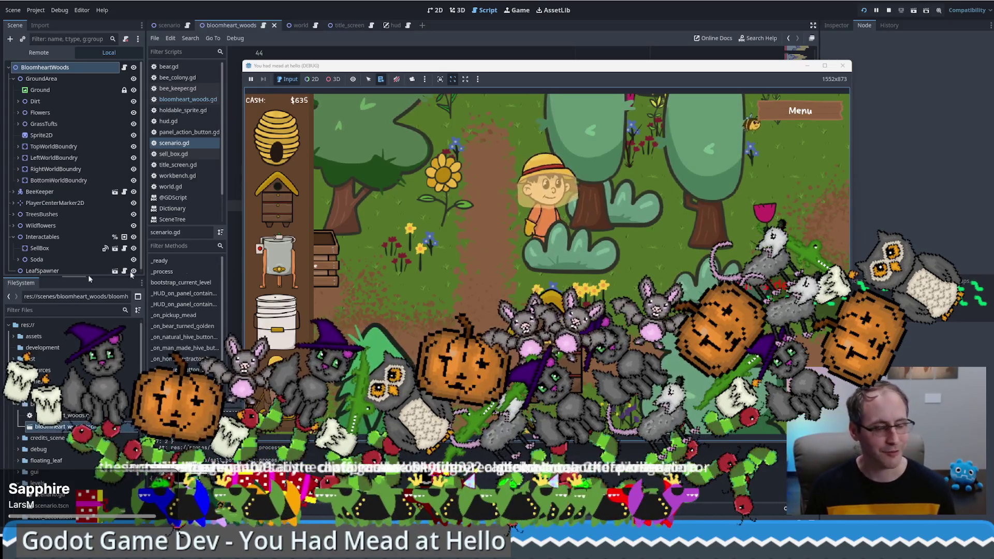
{"action": "left_click", "coordinate": [508, 245]}
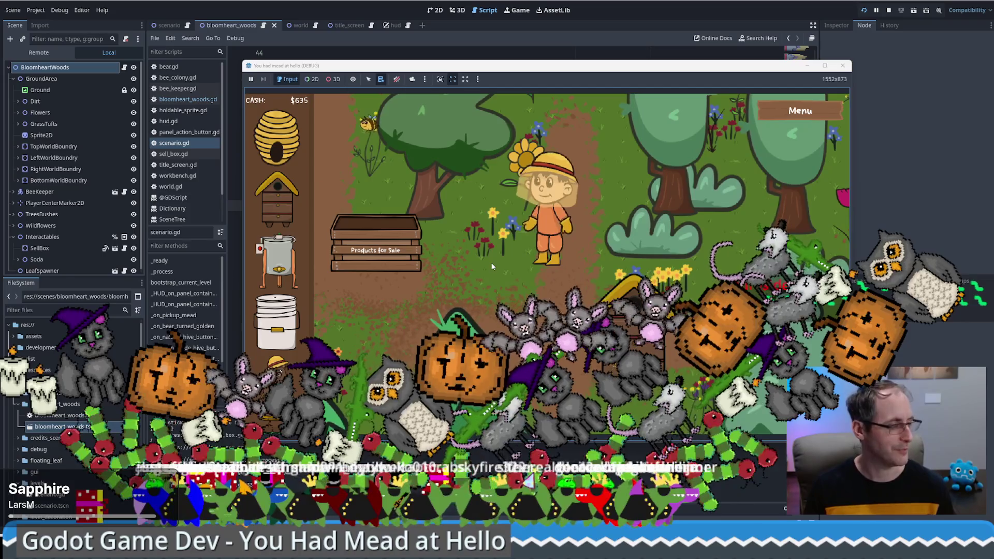
{"action": "left_click", "coordinate": [523, 237]}
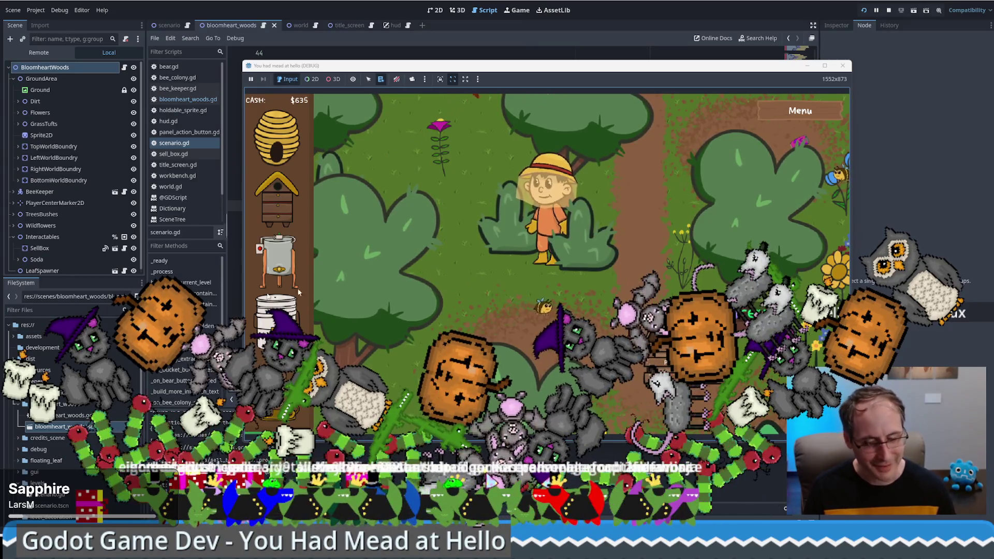
{"action": "key", "text": "a"}
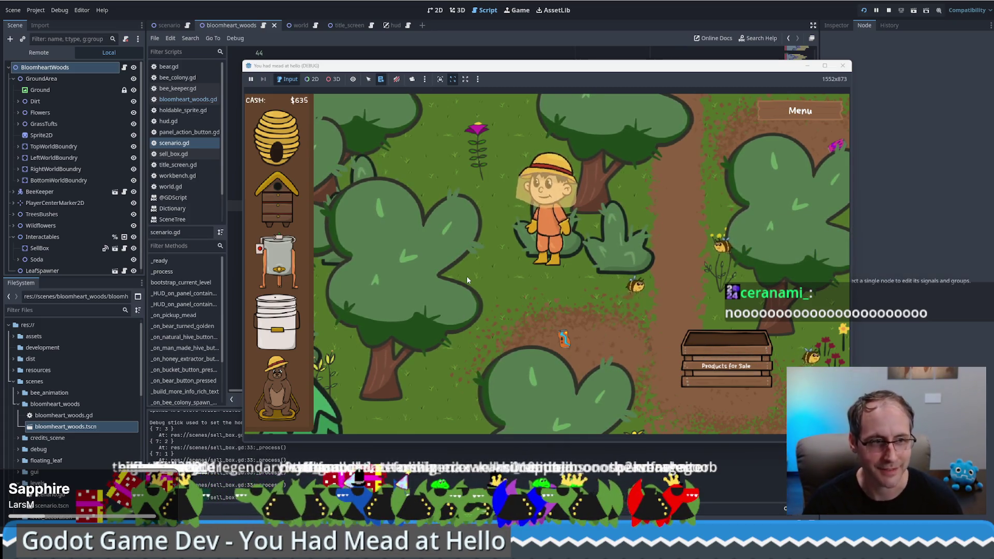
Walk the beekeeper around the path and up to the white bucket.
{"action": "key", "text": "Down"}
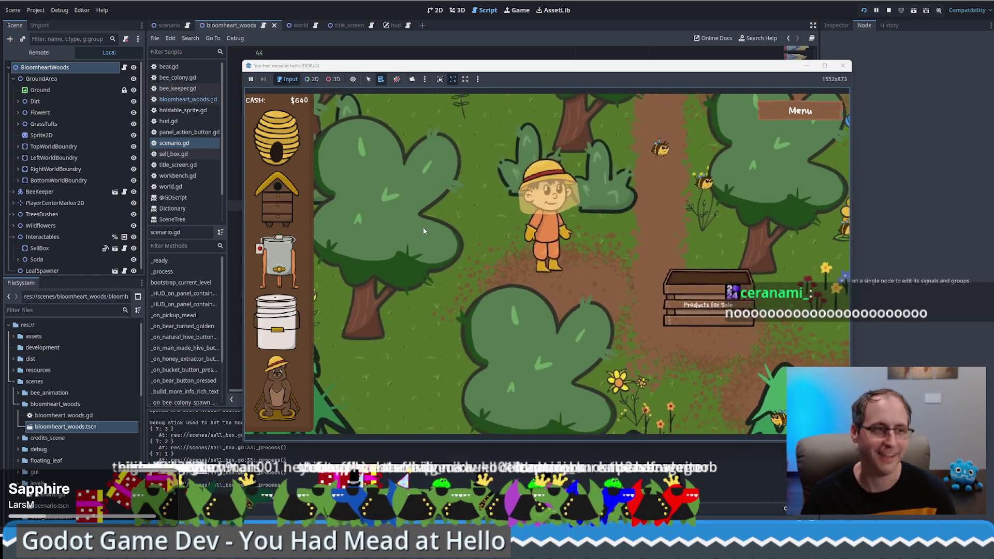
{"action": "key", "text": "Down"}
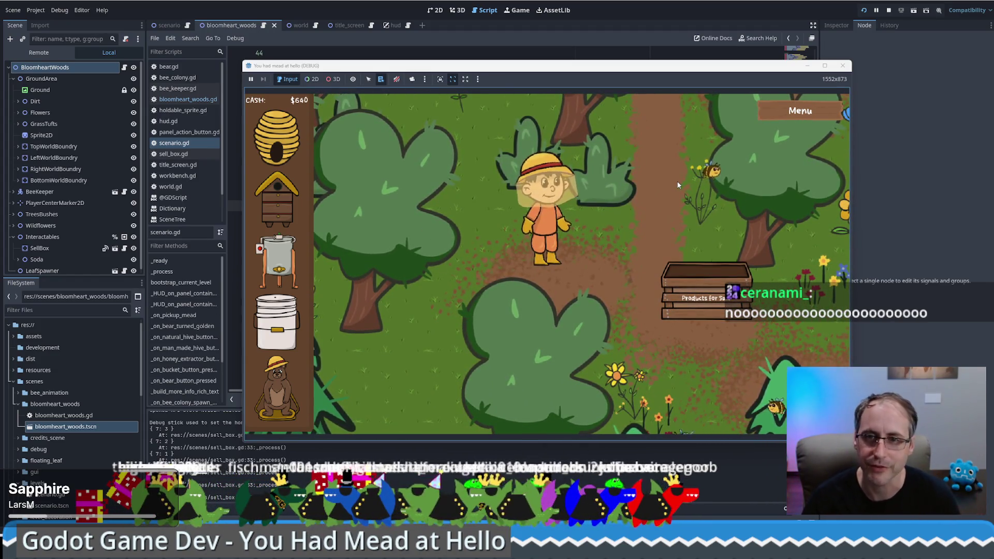
{"action": "key", "text": "Right"}
{"action": "key", "text": "Up"}
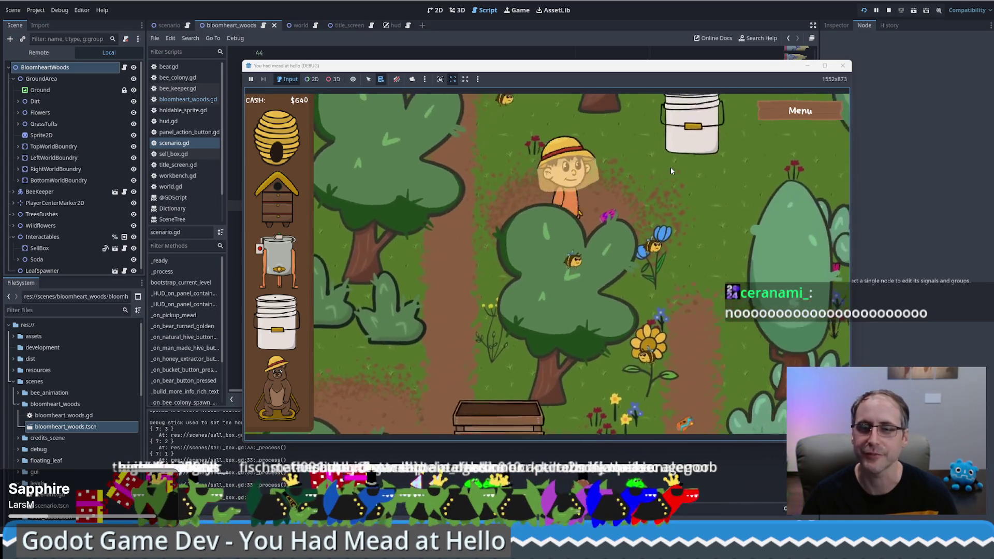
{"action": "key", "text": "Up"}
{"action": "key", "text": "Left"}
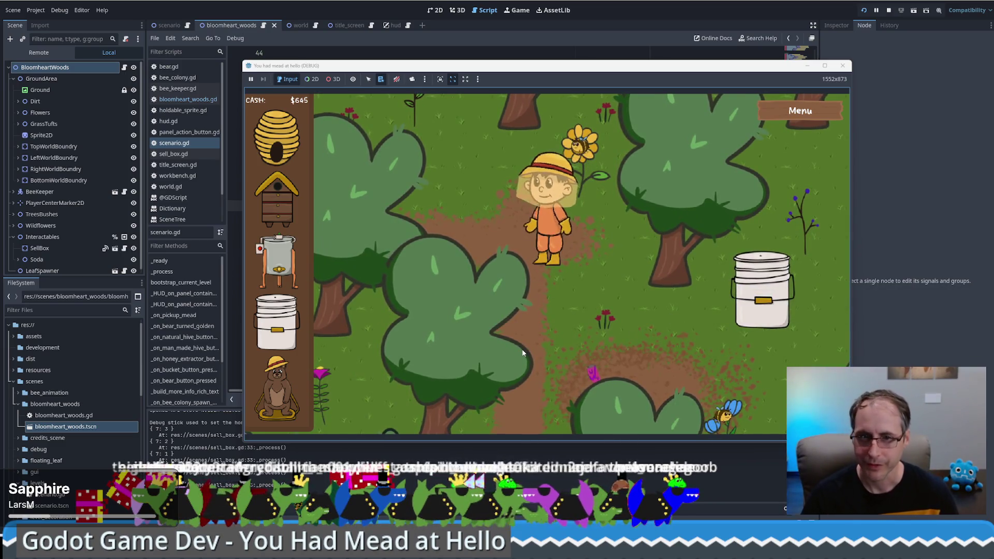
{"action": "key", "text": "Down"}
{"action": "key", "text": "Right"}
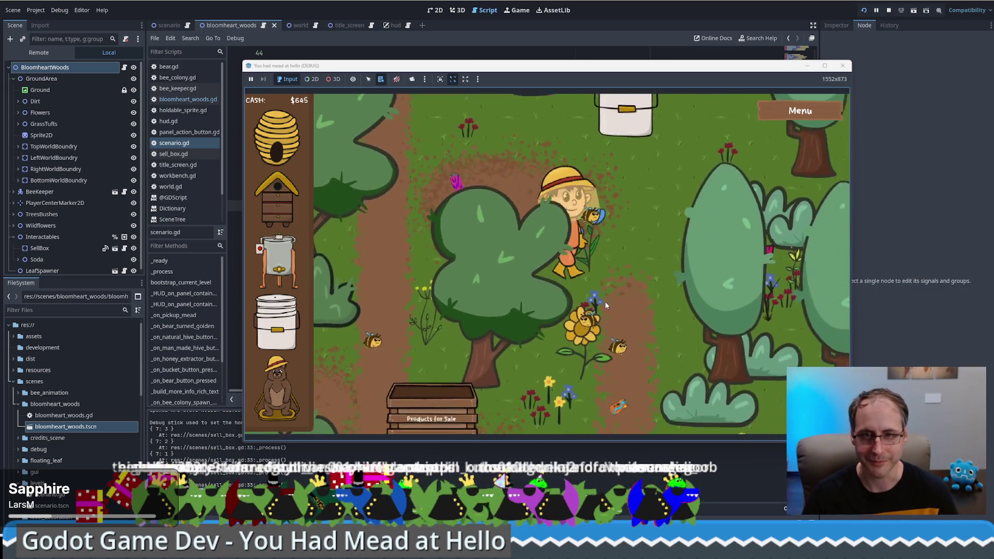
{"action": "key", "text": "Up"}
Walk down beside the bee hive and take its honeycomb.
{"action": "mouse_move", "coordinate": [497, 249]}
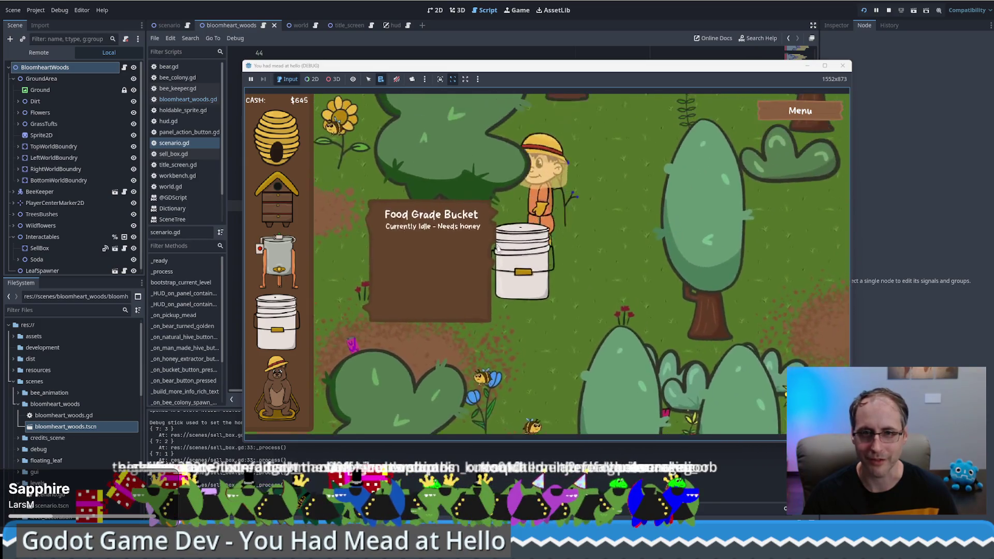
{"action": "key", "text": "Down"}
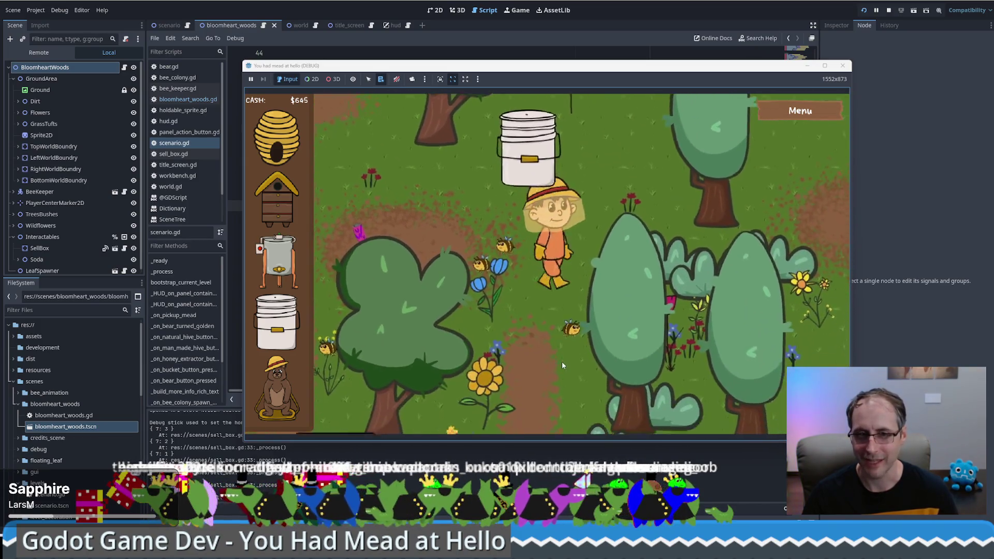
{"action": "key", "text": "Down"}
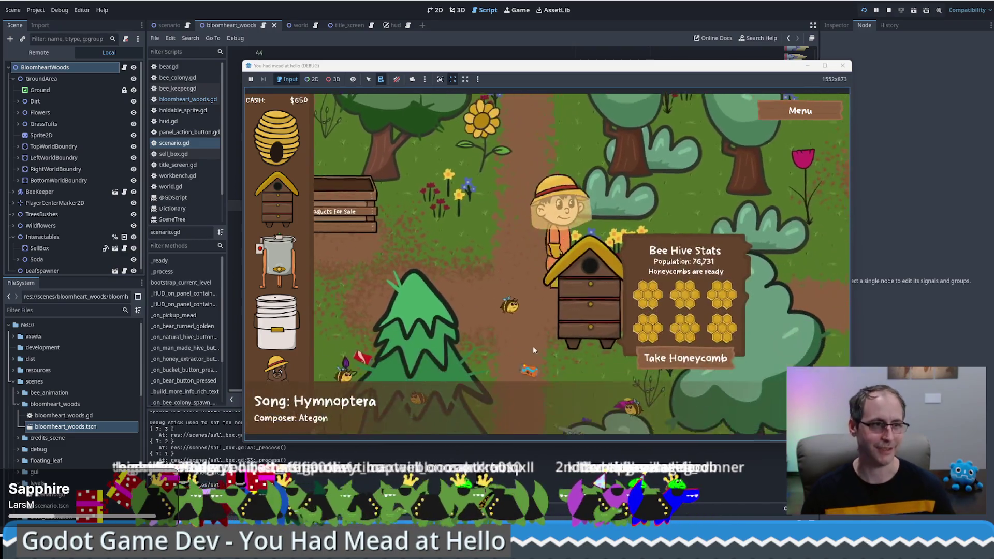
{"action": "key", "text": "Down"}
{"action": "key", "text": "Left"}
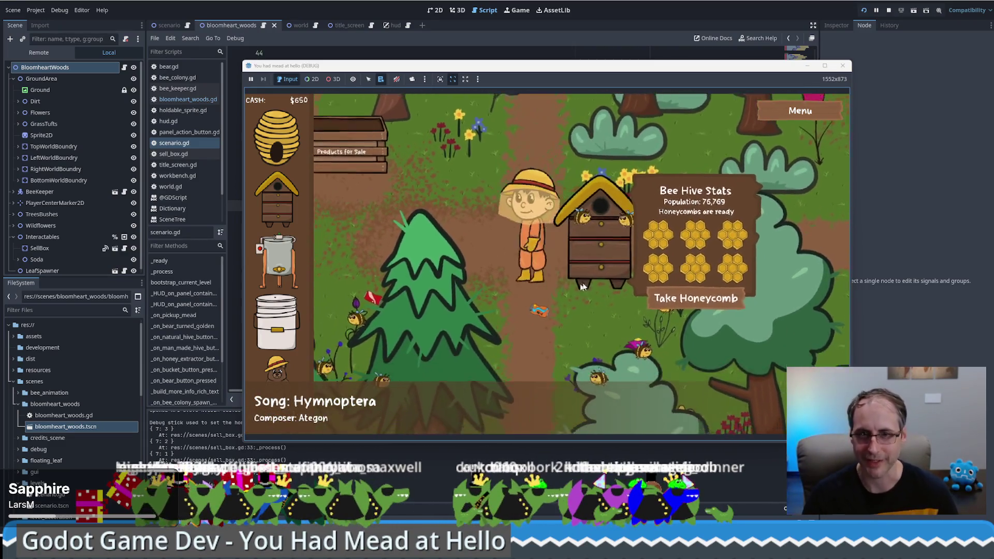
{"action": "left_click", "coordinate": [682, 293]}
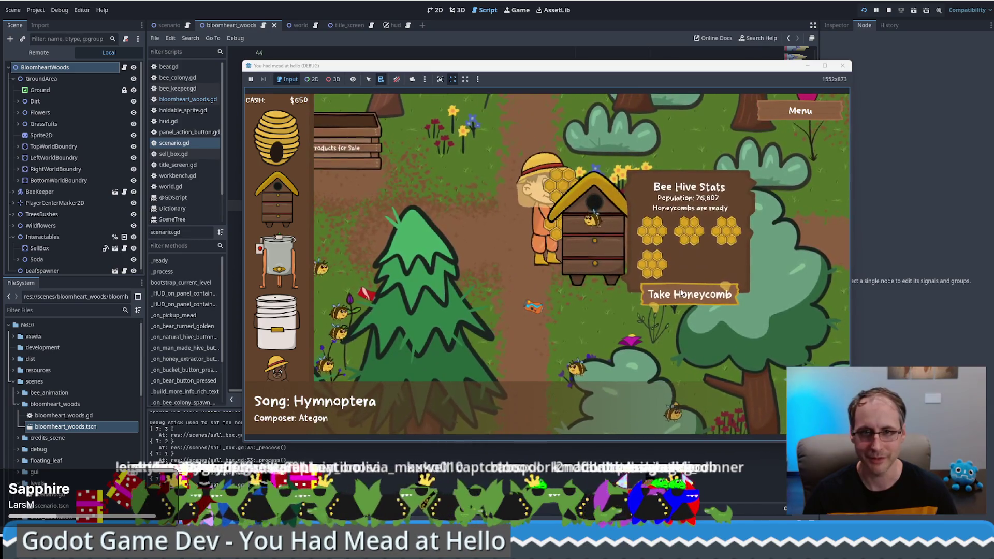
Buy a honey extractor from the side shop and place it beside the path, leaving $450.
{"action": "key", "text": "Up"}
{"action": "key", "text": "Left"}
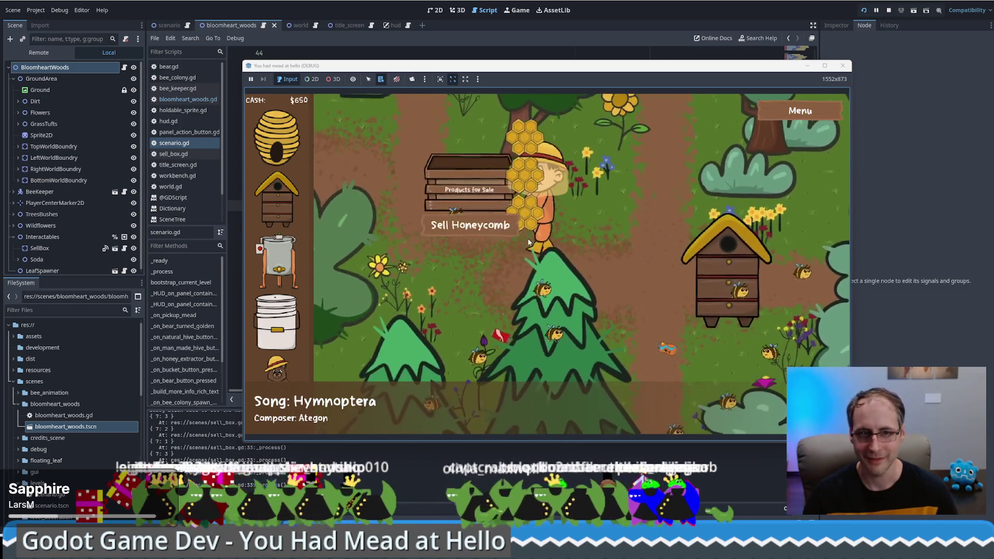
{"action": "left_click", "coordinate": [277, 199]}
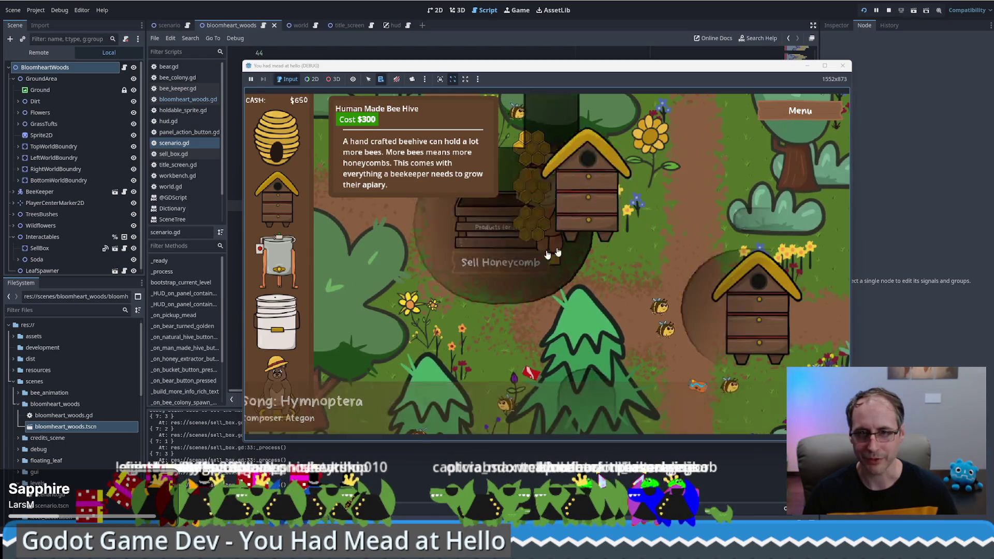
{"action": "left_click", "coordinate": [556, 252]}
{"action": "left_click", "coordinate": [277, 262]}
{"action": "left_click", "coordinate": [648, 244]}
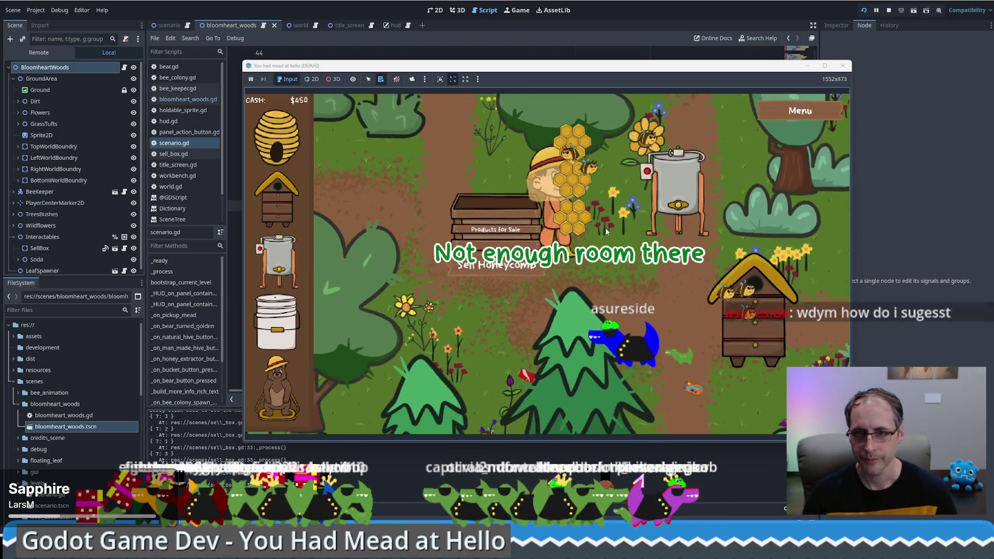
Carry the honeycomb around the extractor toward the Products for Sale box.
{"action": "key", "text": "Right"}
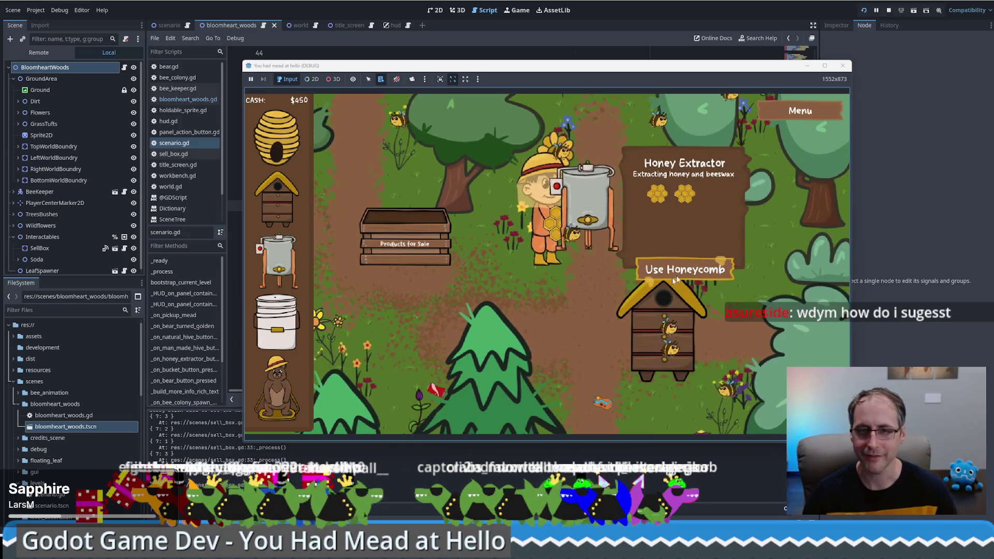
{"action": "key", "text": "Down"}
{"action": "key", "text": "Left"}
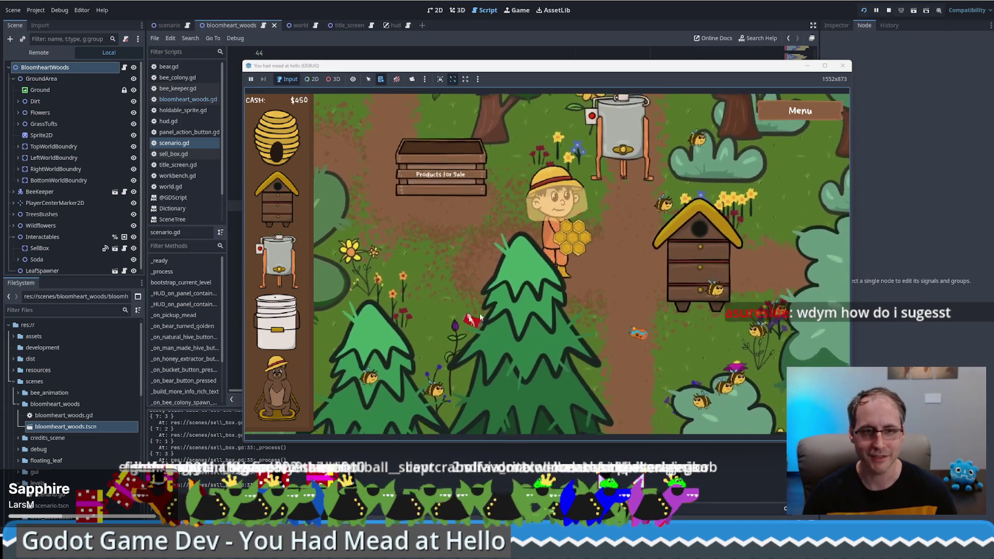
{"action": "key", "text": "Up"}
{"action": "key", "text": "Left"}
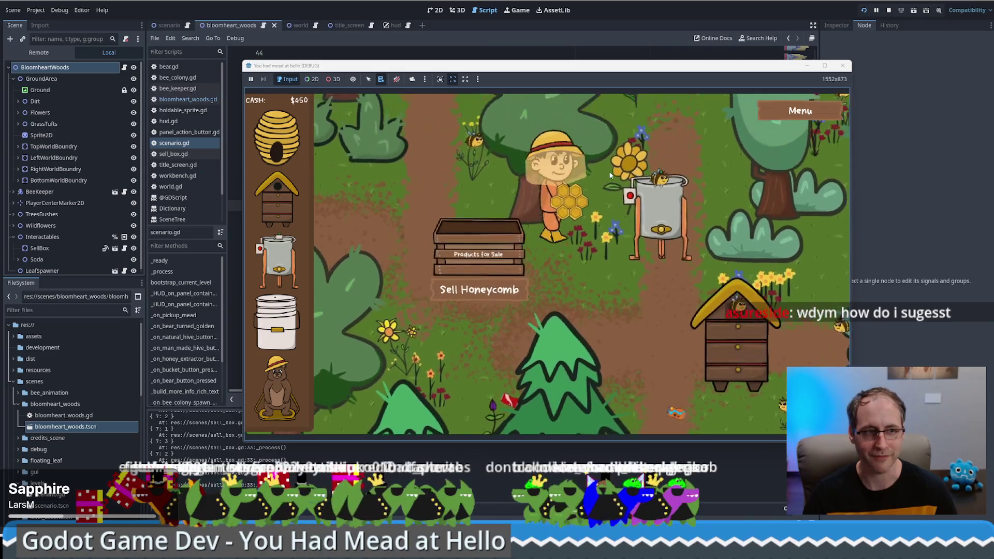
{"action": "key", "text": "Up"}
{"action": "key", "text": "Right"}
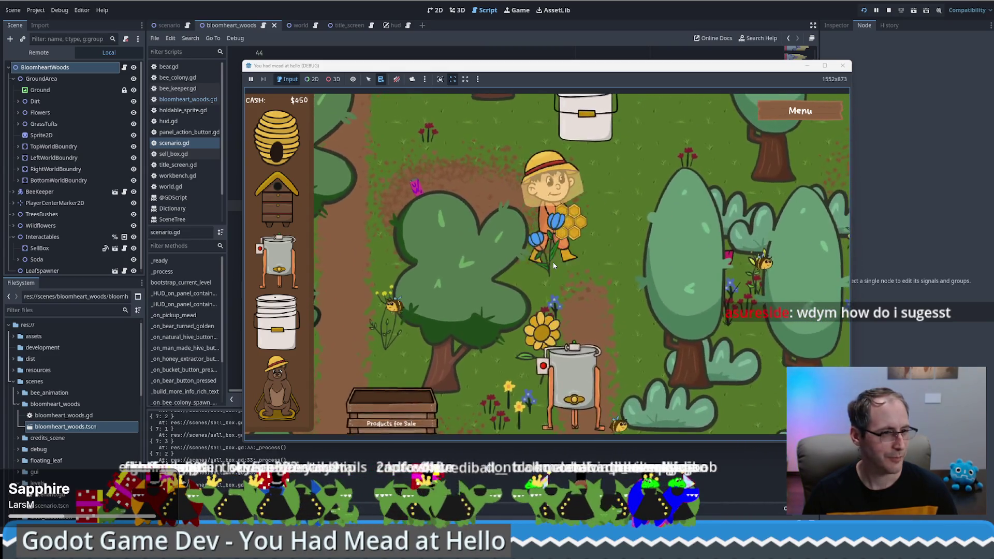
Carry the honeycomb up the forest path to the food grade bucket as cash reaches $455.
{"action": "key", "text": "Right"}
{"action": "key", "text": "Up"}
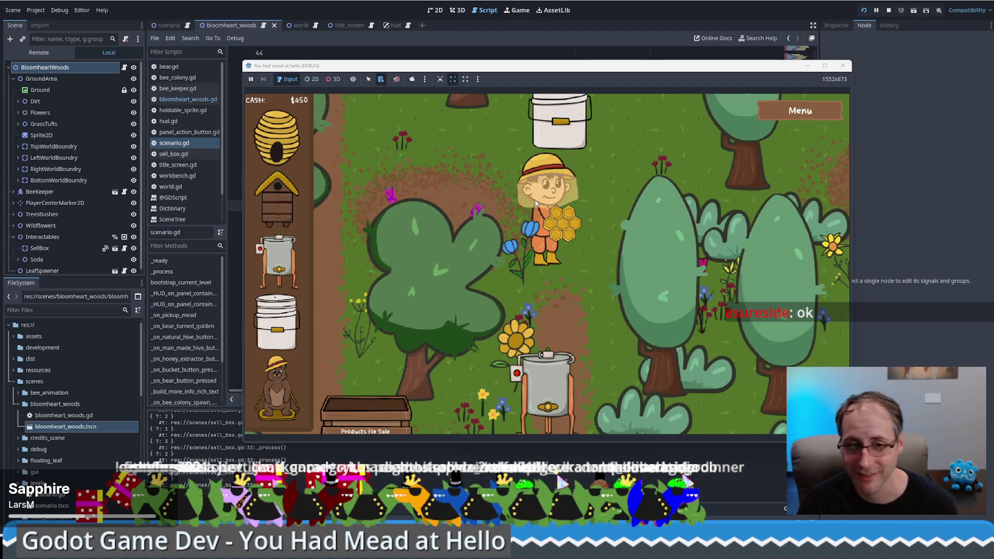
{"action": "key", "text": "a"}
{"action": "key", "text": "w"}
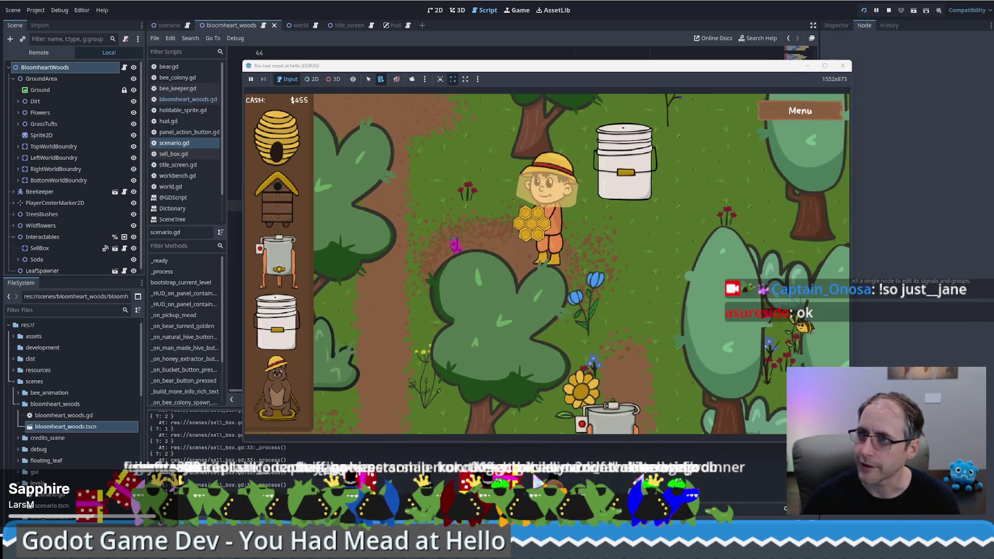
{"action": "key", "text": "Up"}
{"action": "key", "text": "Left"}
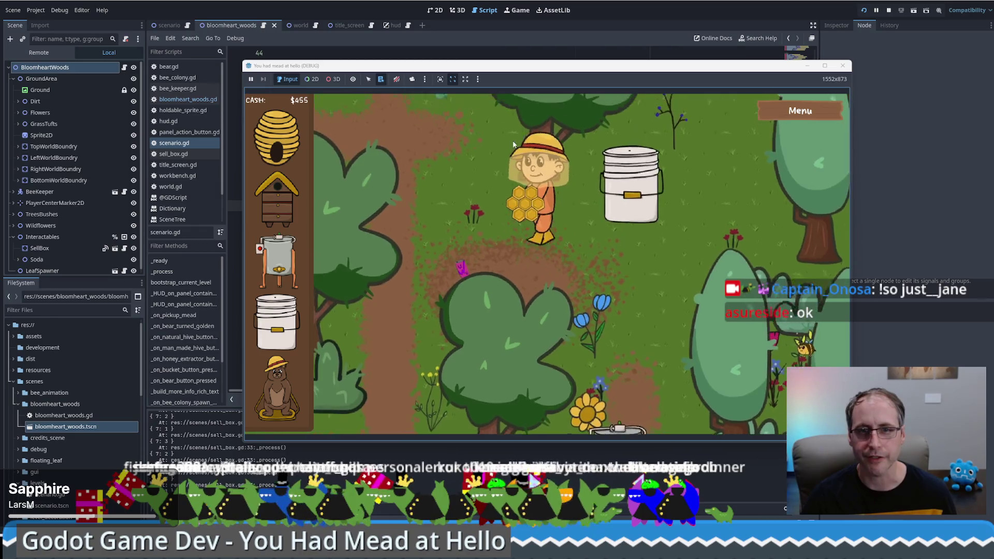
{"action": "key", "text": "Down"}
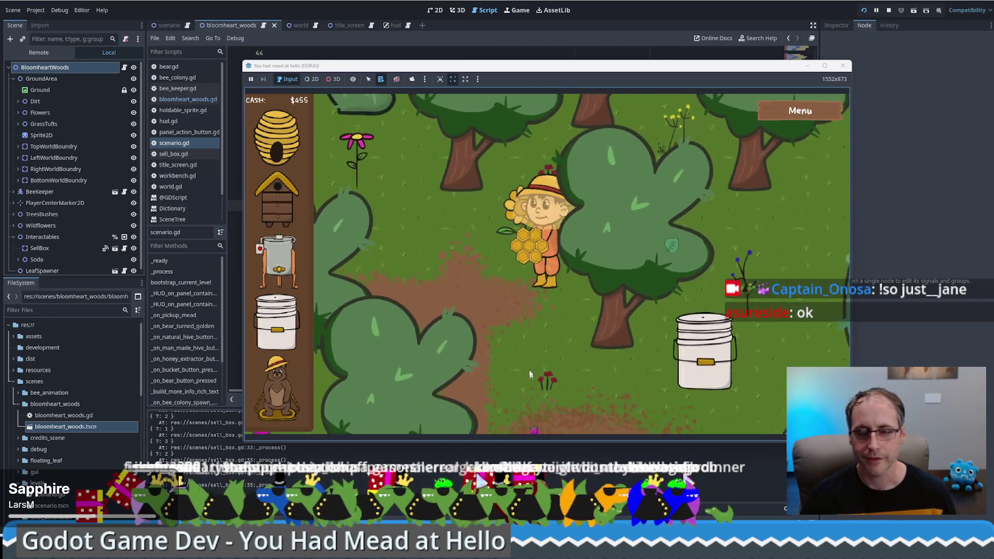
{"action": "key", "text": "Right"}
{"action": "key", "text": "Down"}
{"action": "key", "text": "Left"}
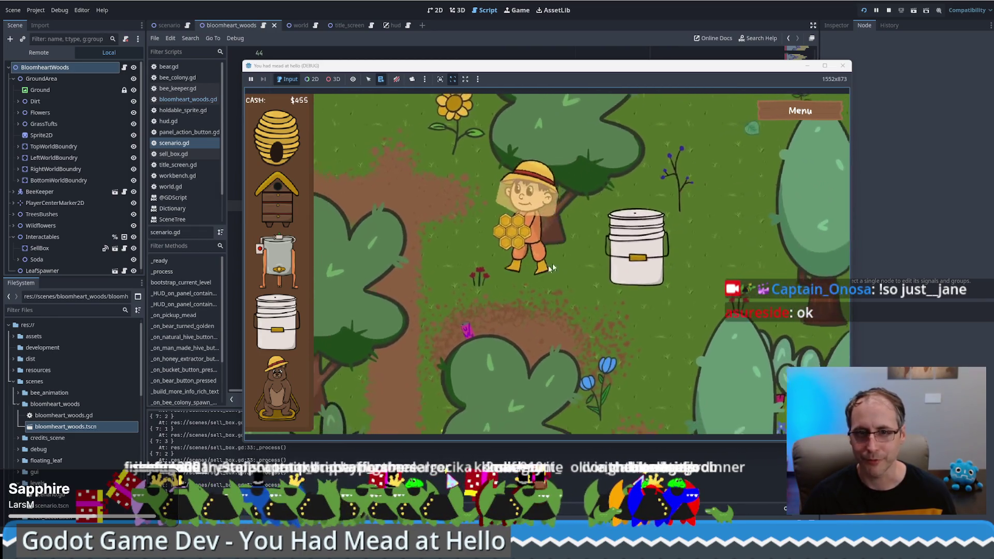
Load honeycomb into the honey extractor and take another honeycomb from the bee hive.
{"action": "key", "text": "Down"}
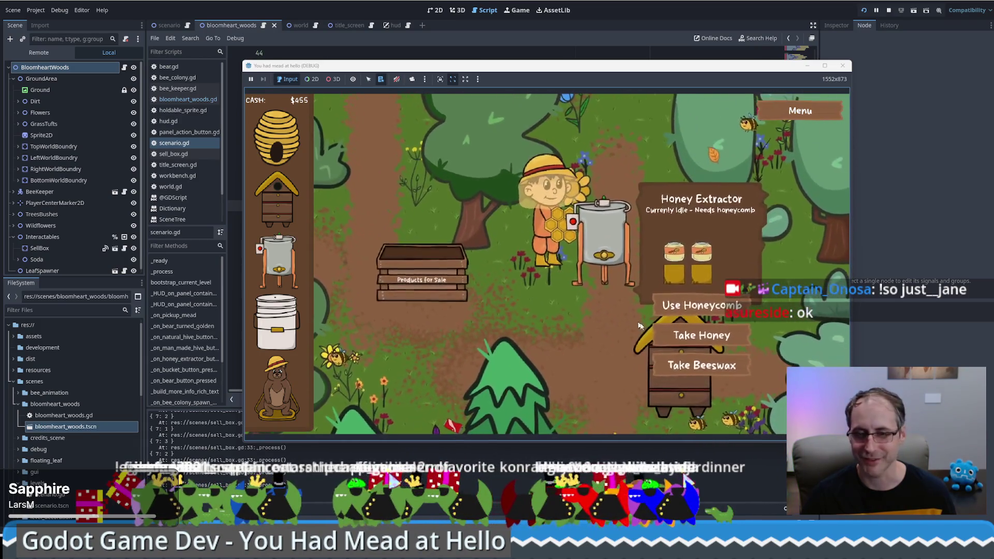
{"action": "left_click", "coordinate": [670, 302]}
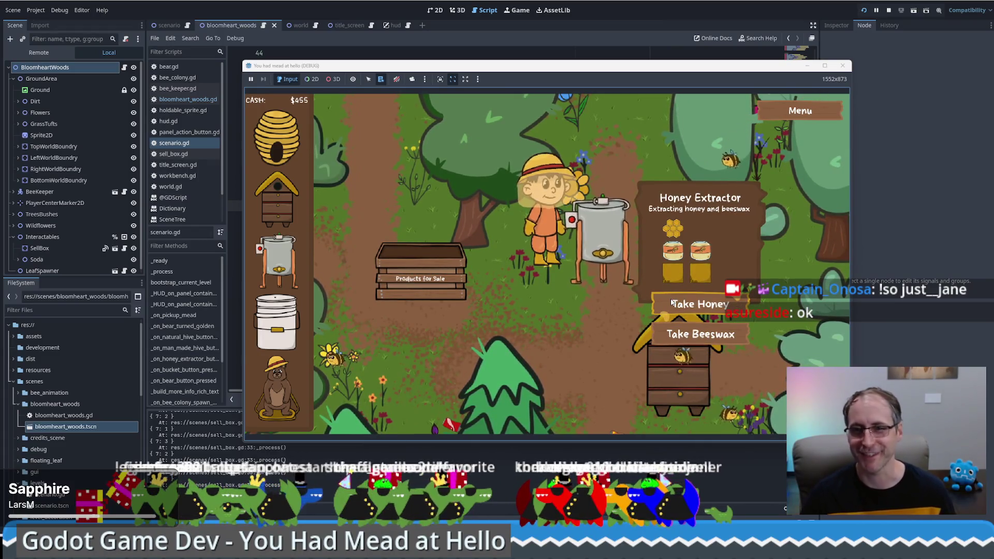
{"action": "key", "text": "Down"}
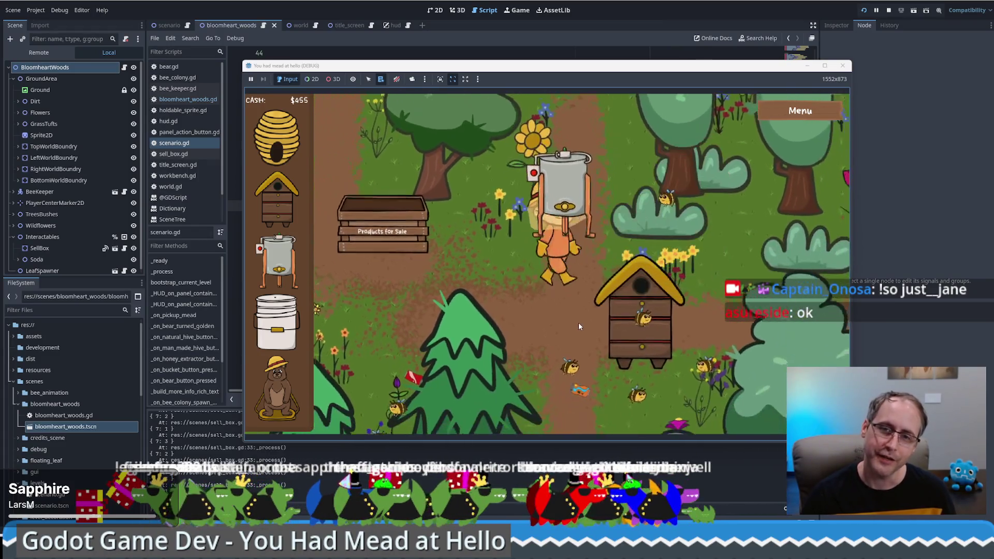
{"action": "left_click", "coordinate": [682, 308]}
{"action": "key", "text": "Up"}
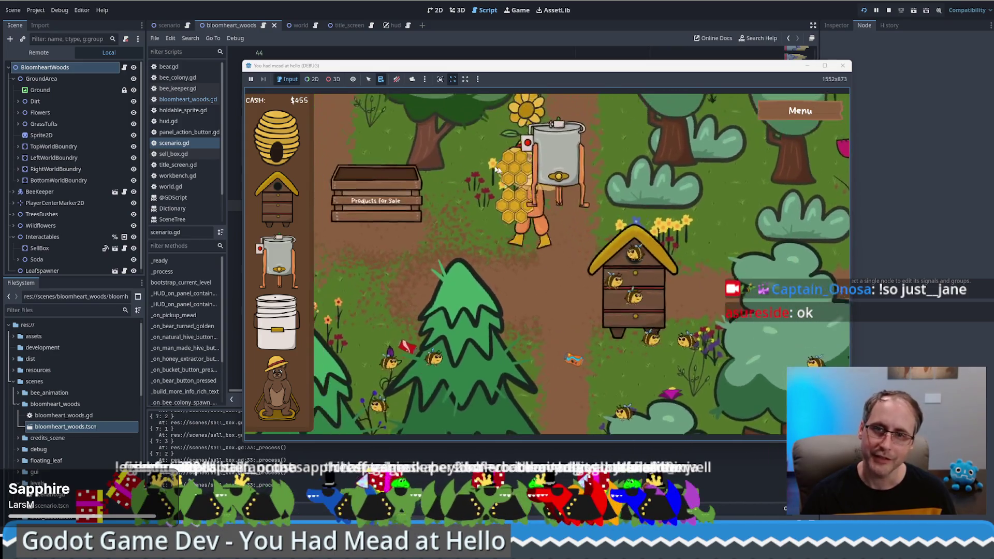
Place a Food Grade Bucket on open ground below the sale box.
{"action": "key", "text": "Down"}
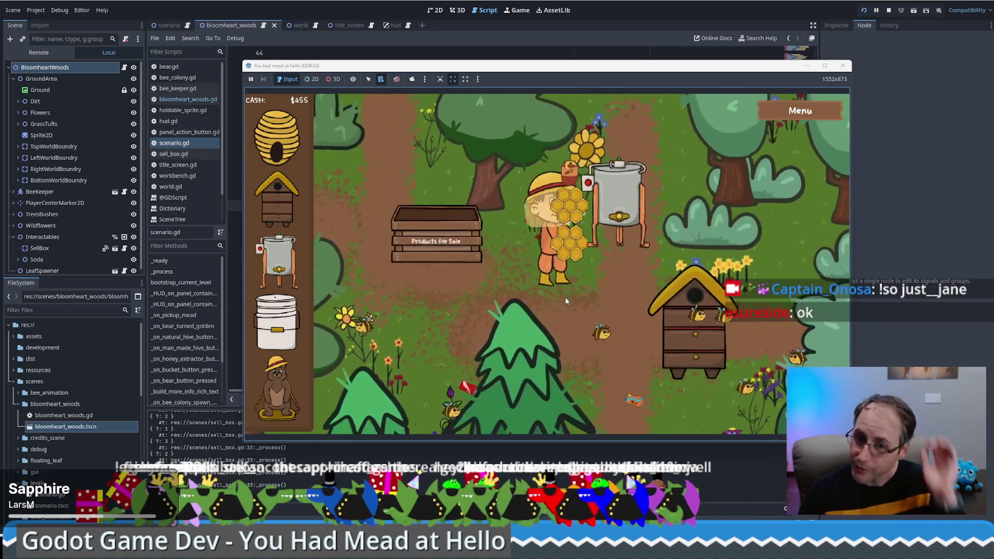
{"action": "left_click", "coordinate": [276, 321]}
{"action": "left_click", "coordinate": [392, 321]}
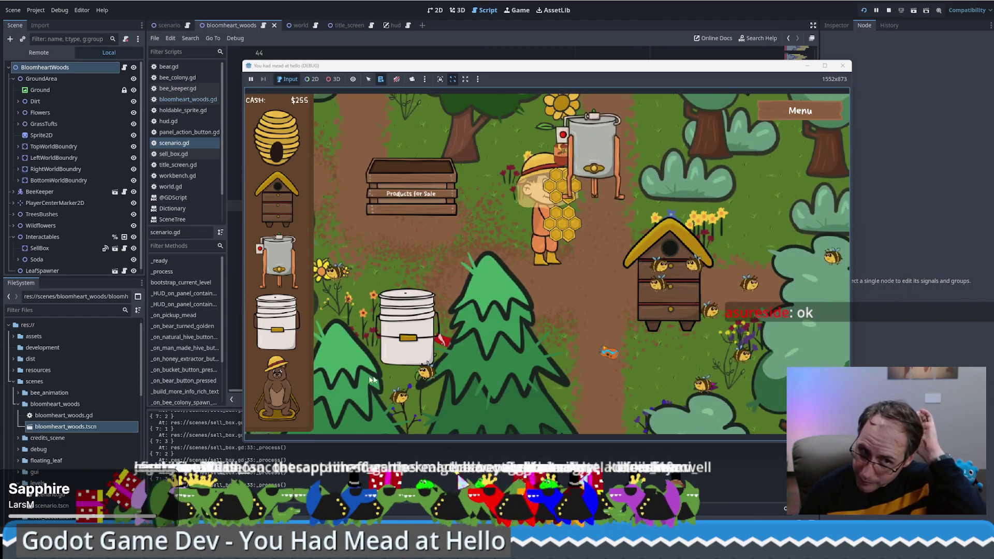
Take the finished mead from the bucket and sell the carried honeycomb at the sale box.
{"action": "key", "text": "Left"}
{"action": "key", "text": "Up"}
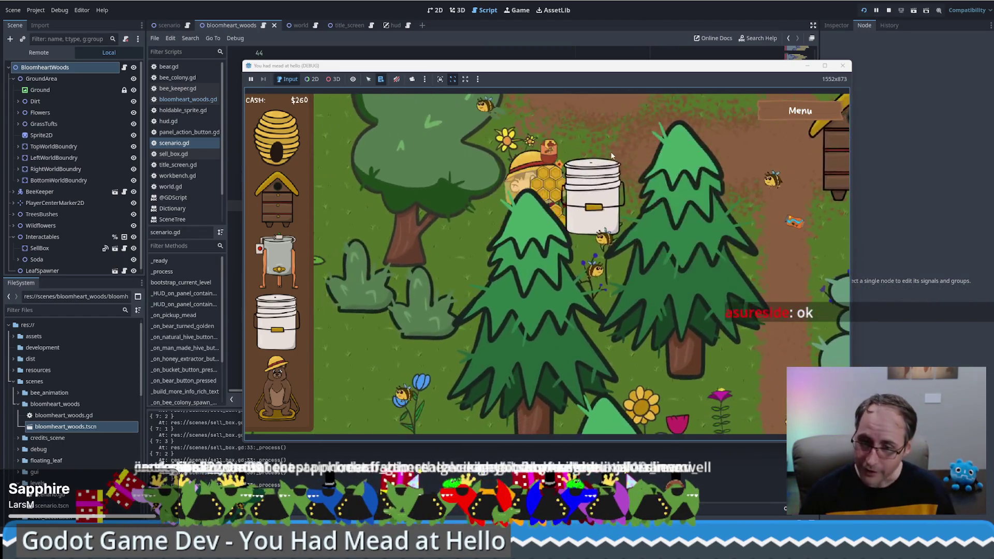
{"action": "key", "text": "Down"}
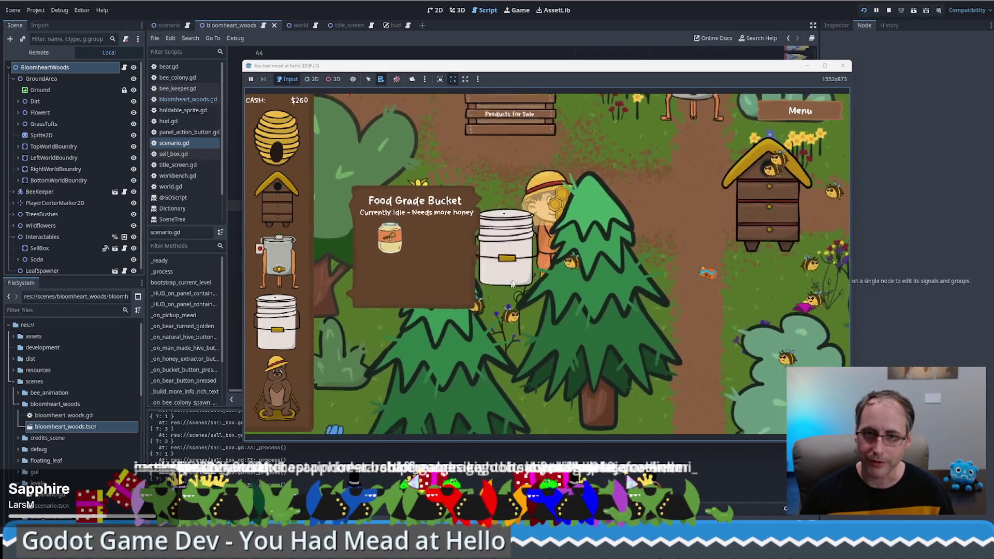
{"action": "left_click", "coordinate": [418, 292]}
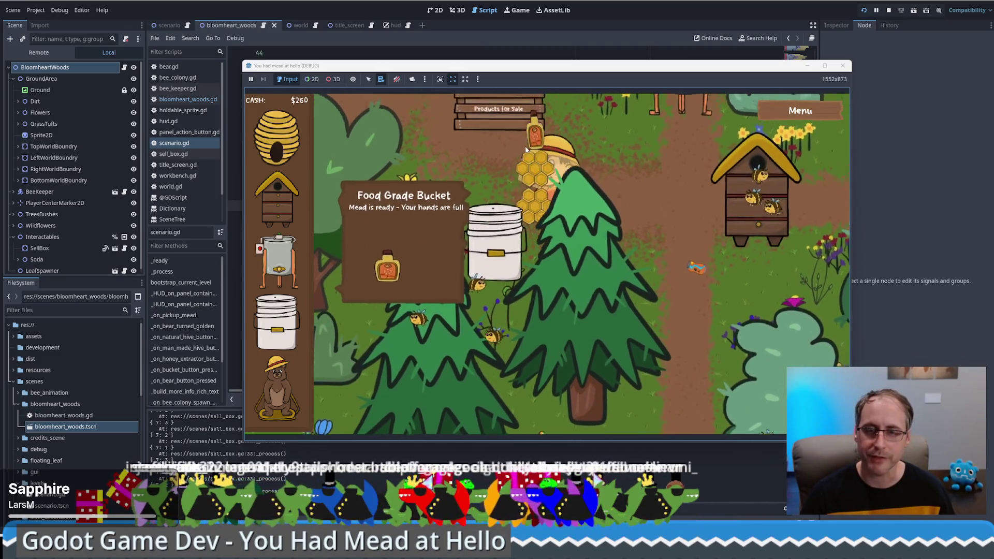
{"action": "key", "text": "Up"}
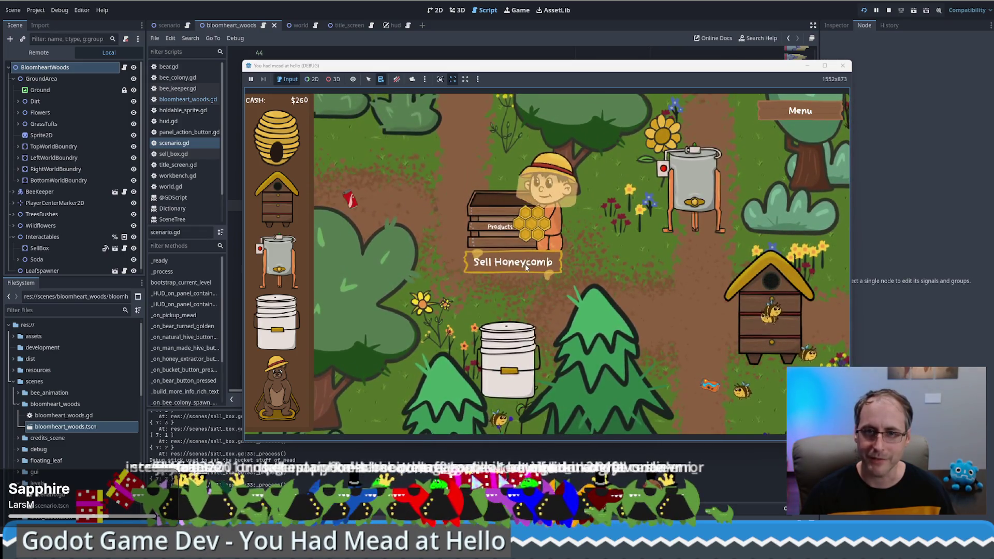
{"action": "left_click", "coordinate": [528, 270]}
Walk the beekeeper through the woods and up to the Food Grade Bucket with ready mead.
{"action": "key", "text": "Left"}
{"action": "key", "text": "Up"}
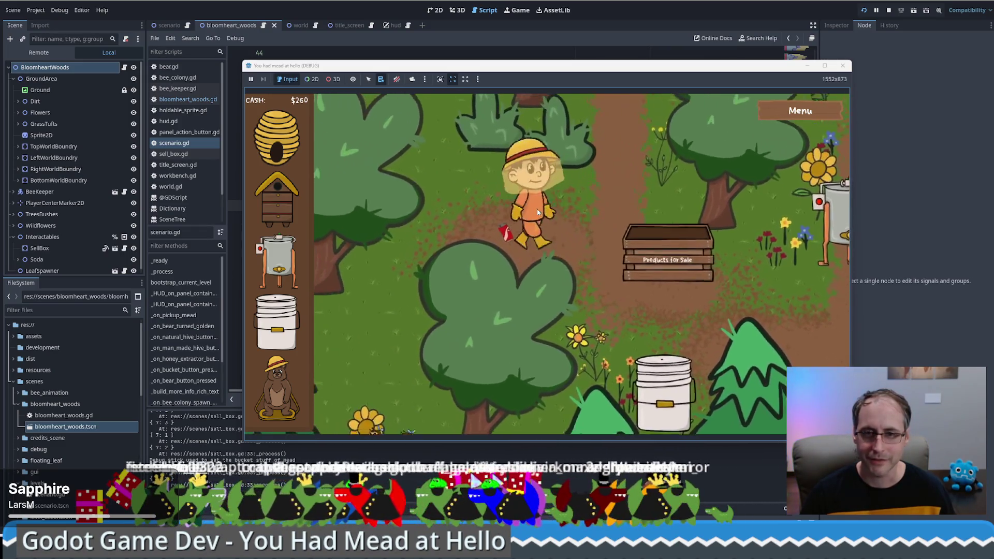
{"action": "key", "text": "Right"}
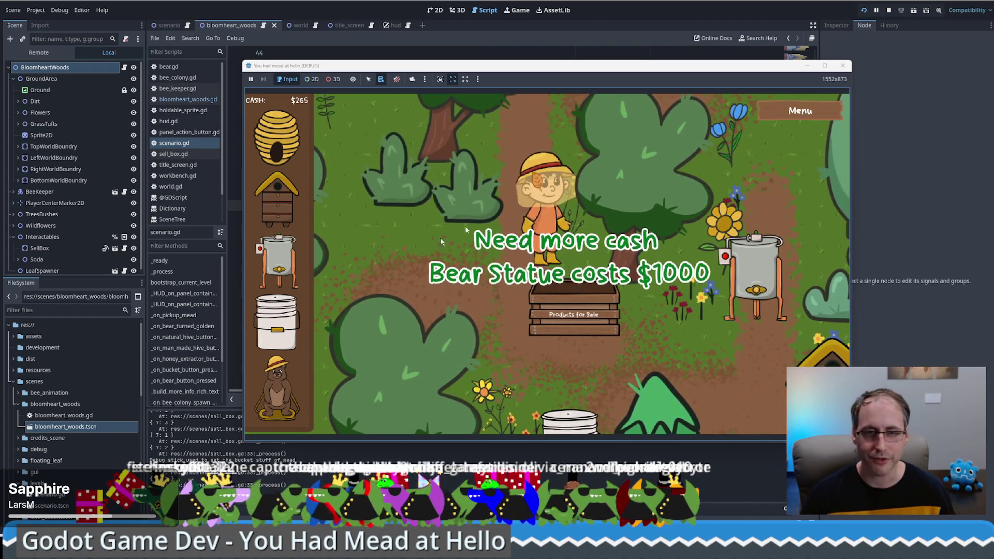
{"action": "key", "text": "Down"}
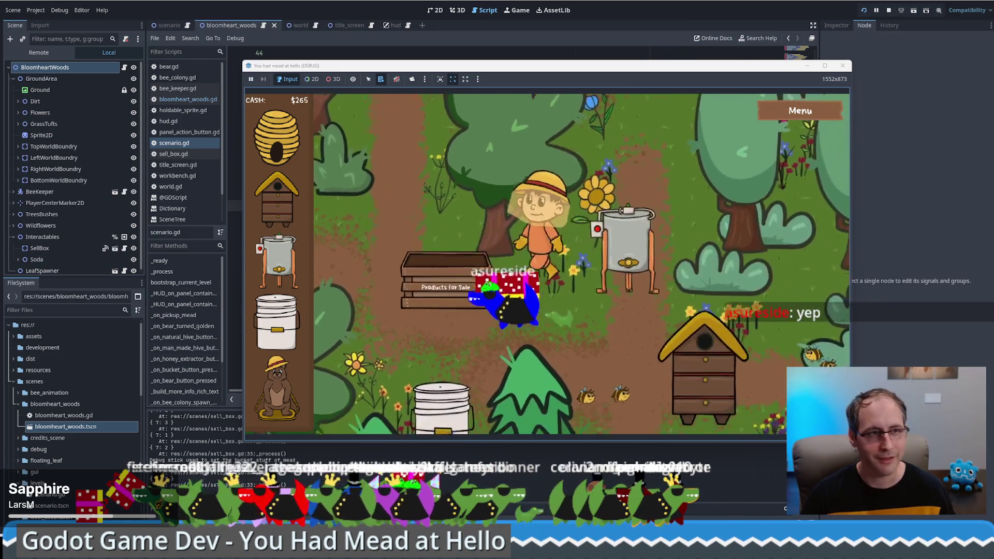
{"action": "key", "text": "Down"}
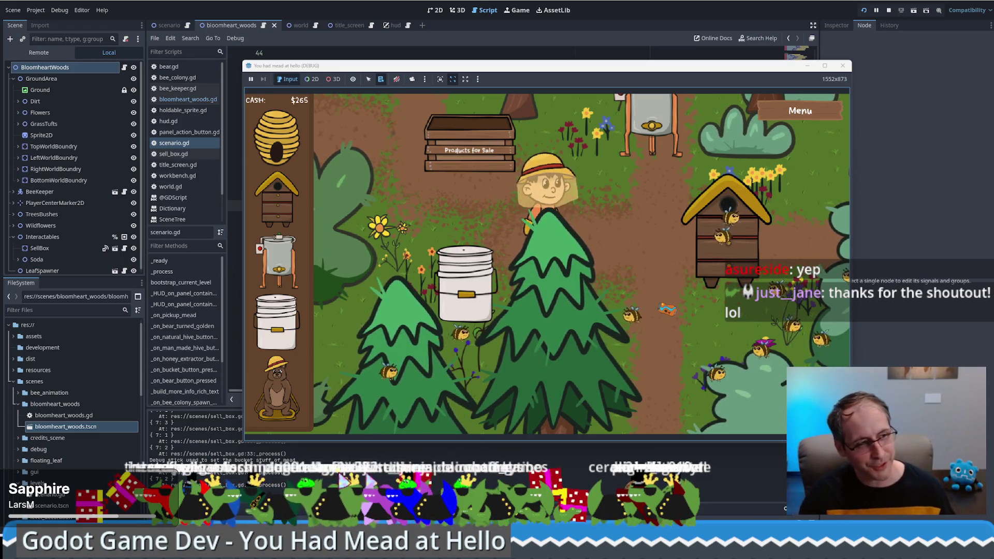
{"action": "left_click", "coordinate": [612, 317]}
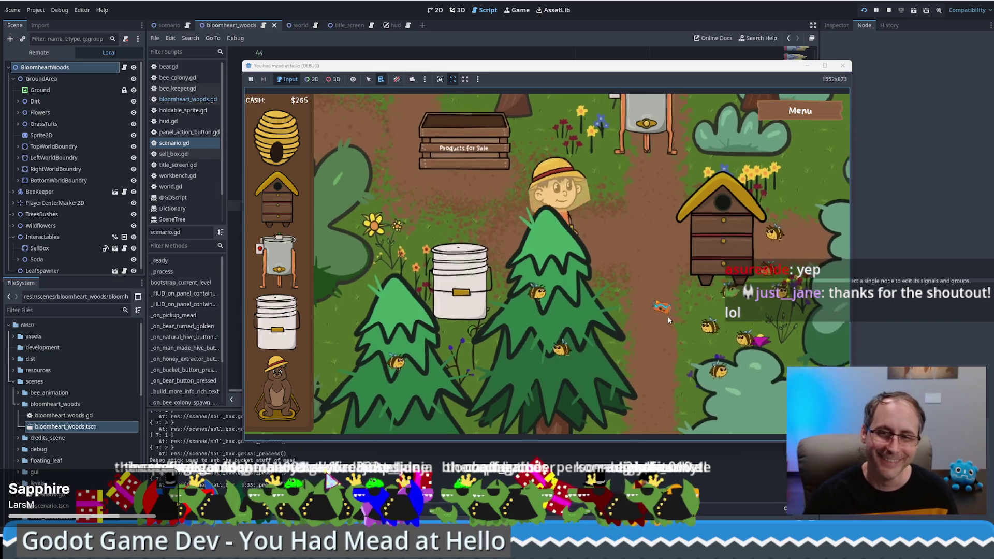
{"action": "mouse_move", "coordinate": [492, 189]}
{"action": "left_mouse_down"}
{"action": "mouse_move", "coordinate": [492, 166]}
{"action": "mouse_move", "coordinate": [561, 193]}
{"action": "mouse_move", "coordinate": [581, 257]}
{"action": "left_mouse_up"}
Check the Food Grade Bucket's status and take all its finished mead.
{"action": "left_click", "coordinate": [581, 257]}
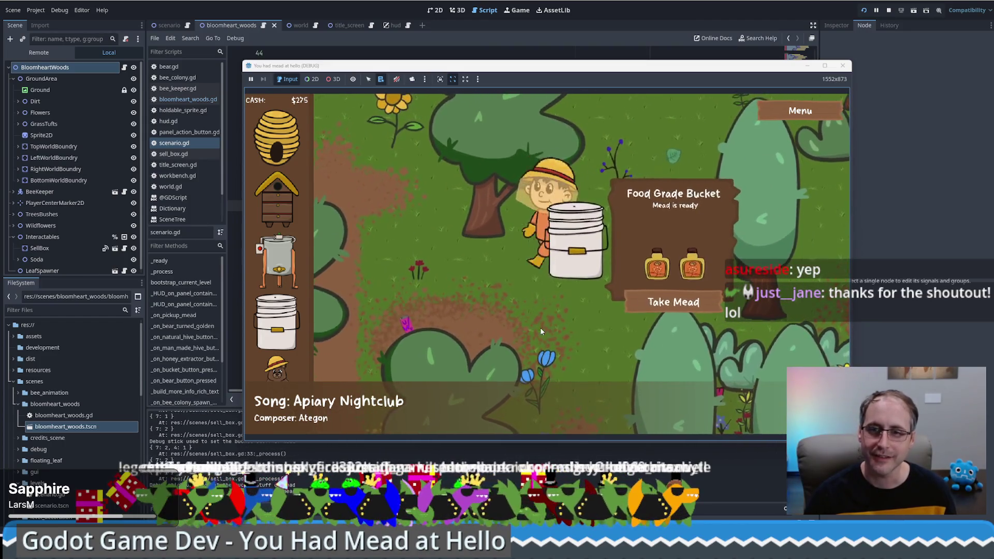
{"action": "left_click", "coordinate": [540, 327]}
{"action": "left_click", "coordinate": [569, 273]}
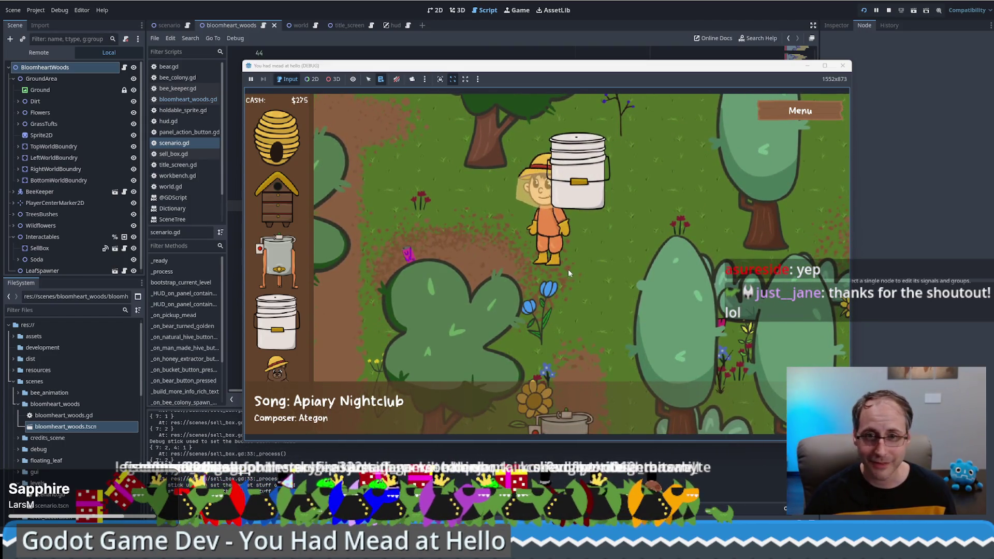
{"action": "left_click", "coordinate": [615, 306]}
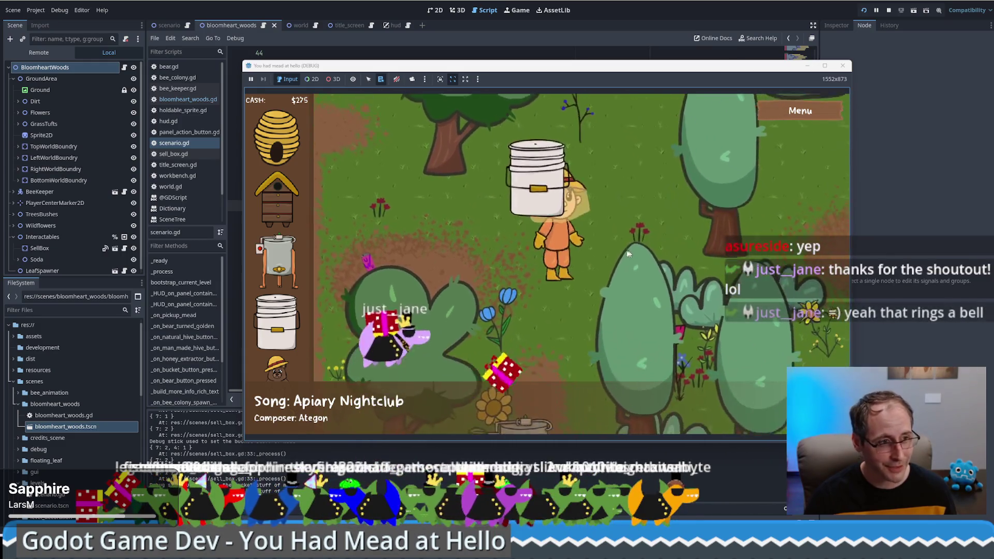
{"action": "left_click", "coordinate": [478, 177]}
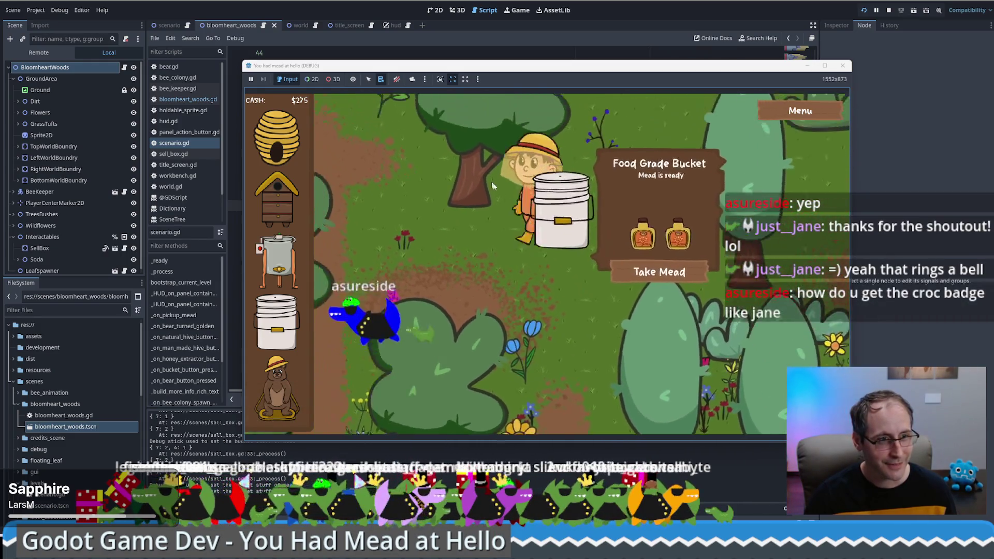
{"action": "left_click", "coordinate": [601, 243]}
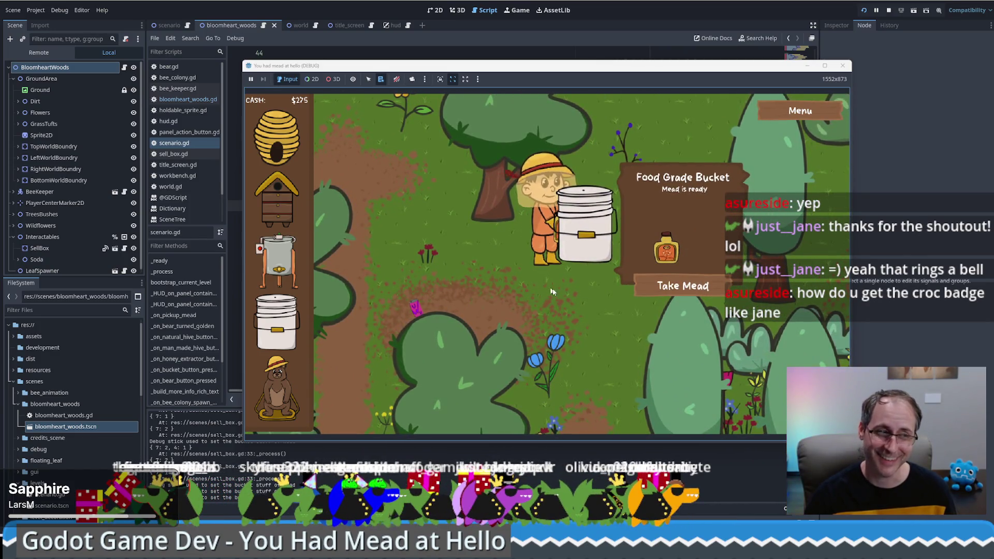
{"action": "left_click", "coordinate": [680, 293]}
{"action": "left_click", "coordinate": [595, 320]}
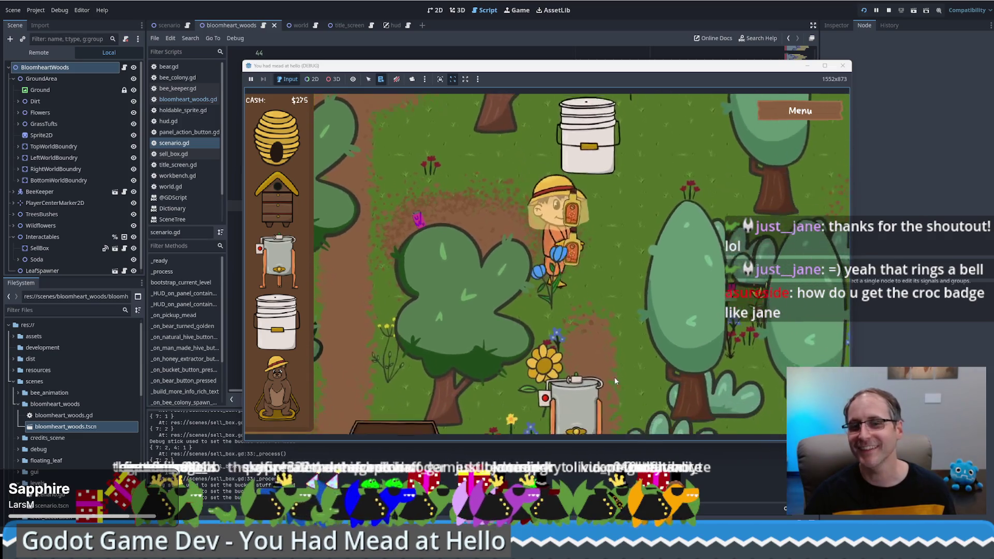
Walk to the Products for Sale box and sell the carried mead.
{"action": "left_click", "coordinate": [409, 311]}
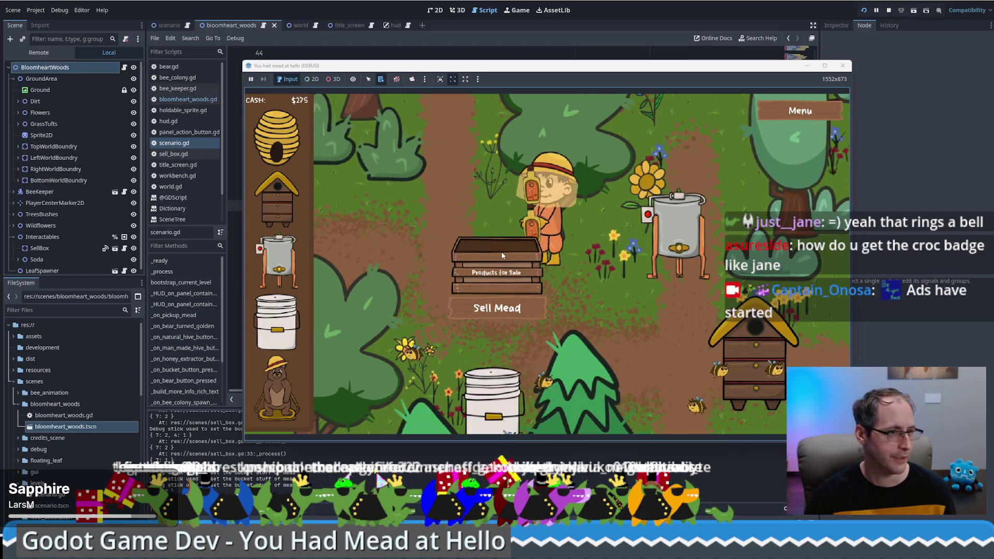
{"action": "left_click", "coordinate": [647, 394]}
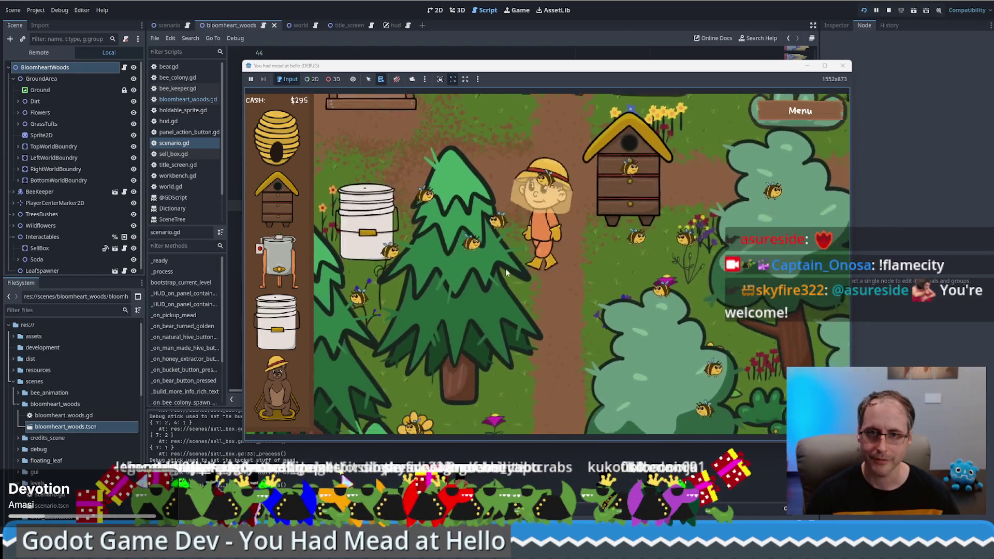
{"action": "left_click", "coordinate": [555, 206]}
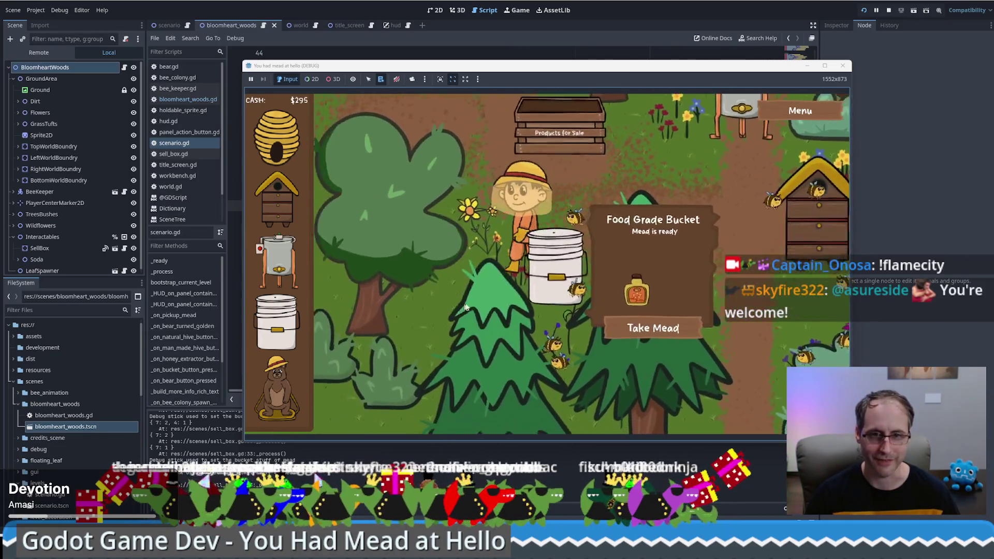
{"action": "key", "text": "Up"}
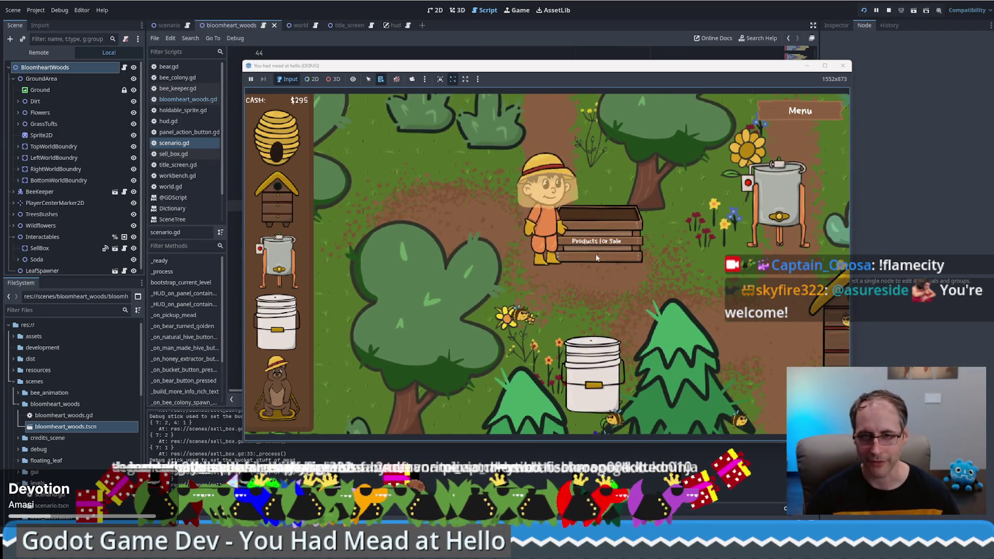
{"action": "left_click", "coordinate": [576, 359]}
Buy a second Food Grade Bucket and place it in the forest, leaving $95.
{"action": "left_click", "coordinate": [277, 322]}
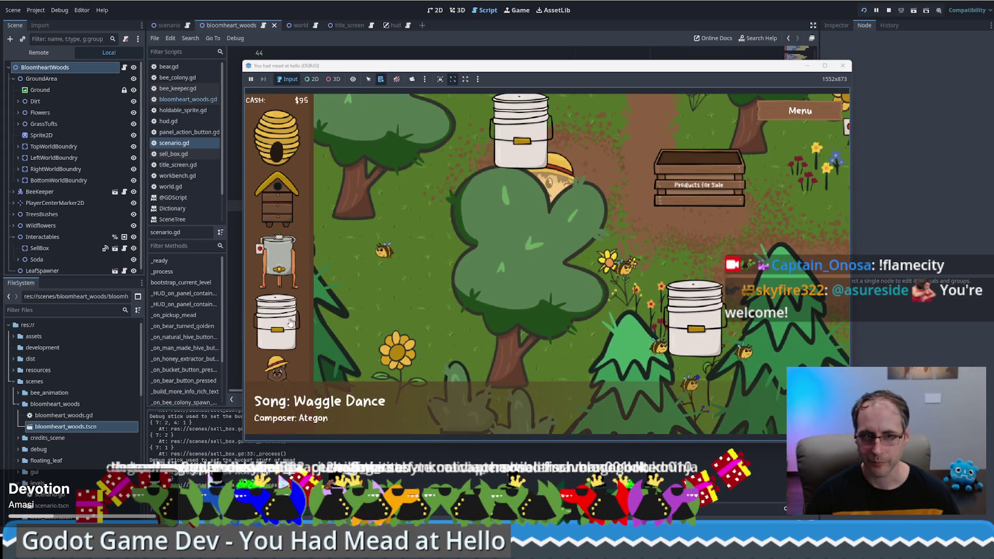
{"action": "left_click", "coordinate": [519, 174]}
{"action": "left_click", "coordinate": [662, 209]}
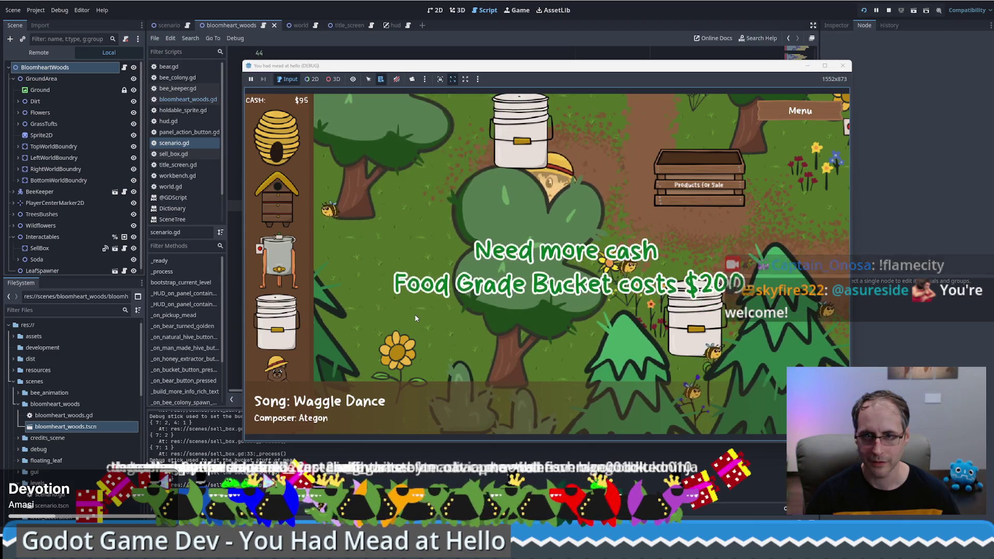
{"action": "key", "text": "w"}
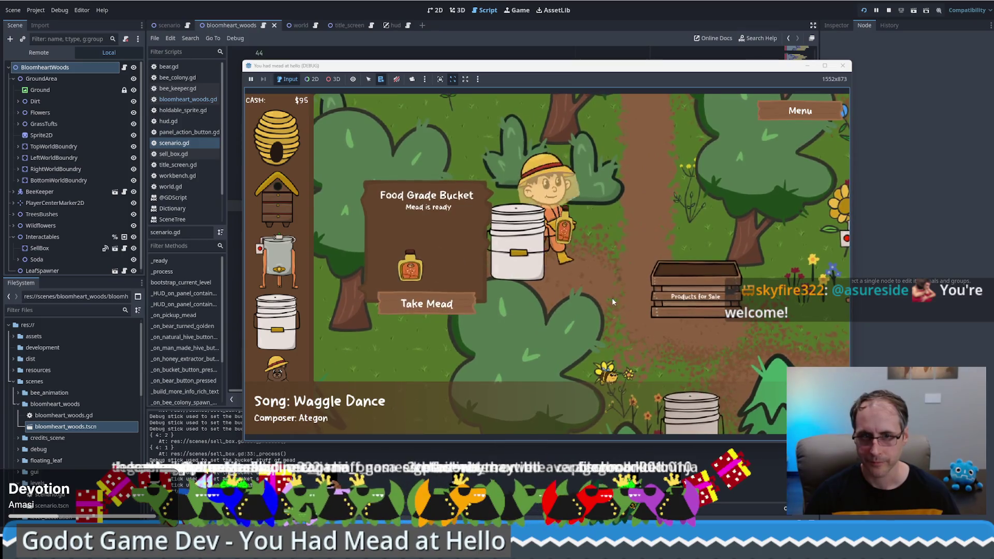
{"action": "key", "text": "d"}
{"action": "left_click", "coordinate": [663, 317]}
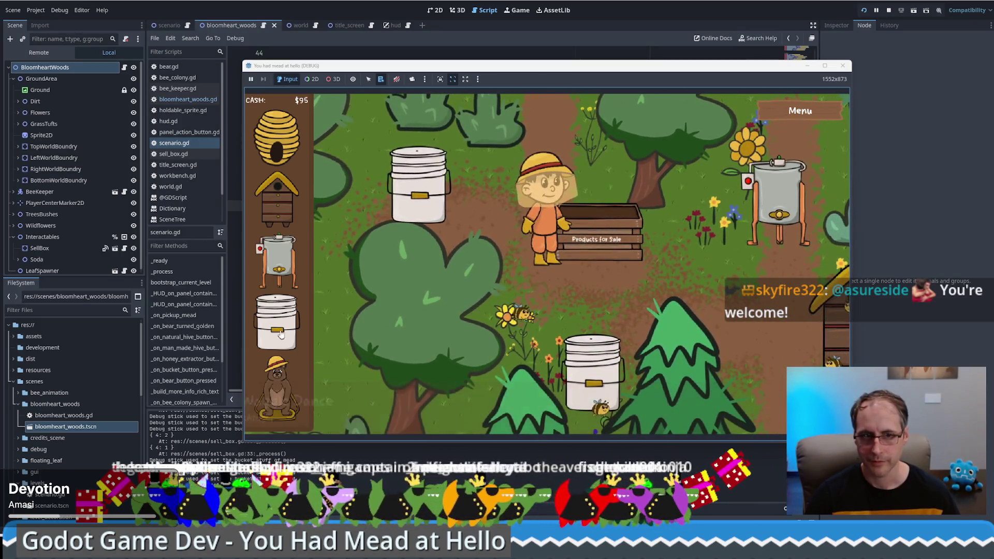
Attempt another purchase with only $95, showing the $300 Human Made Bee Hive as too expensive.
{"action": "left_click", "coordinate": [561, 139]}
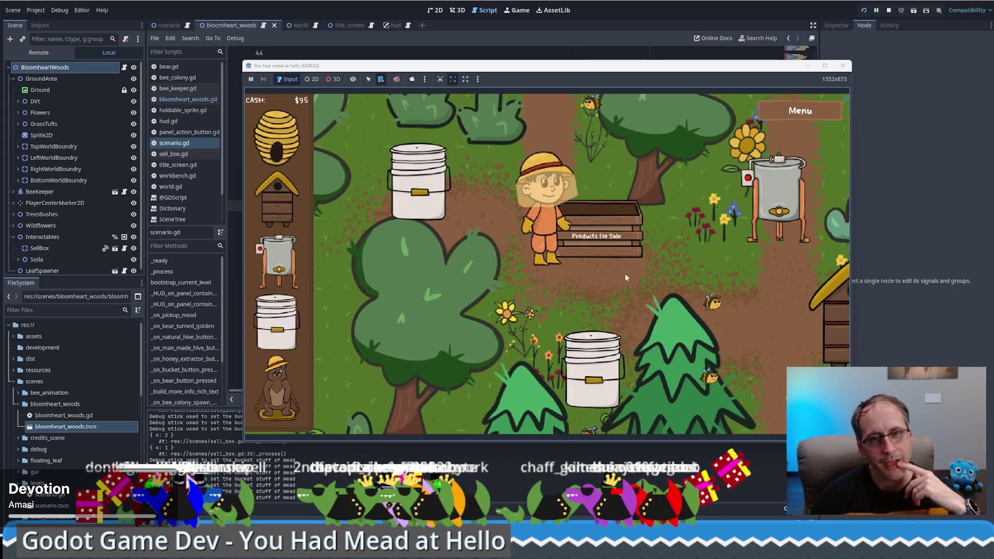
Try placing the $300 bee hive, get 'Need more cash', then open Settings with Escape.
{"action": "key", "text": "d"}
{"action": "mouse_move", "coordinate": [282, 205]}
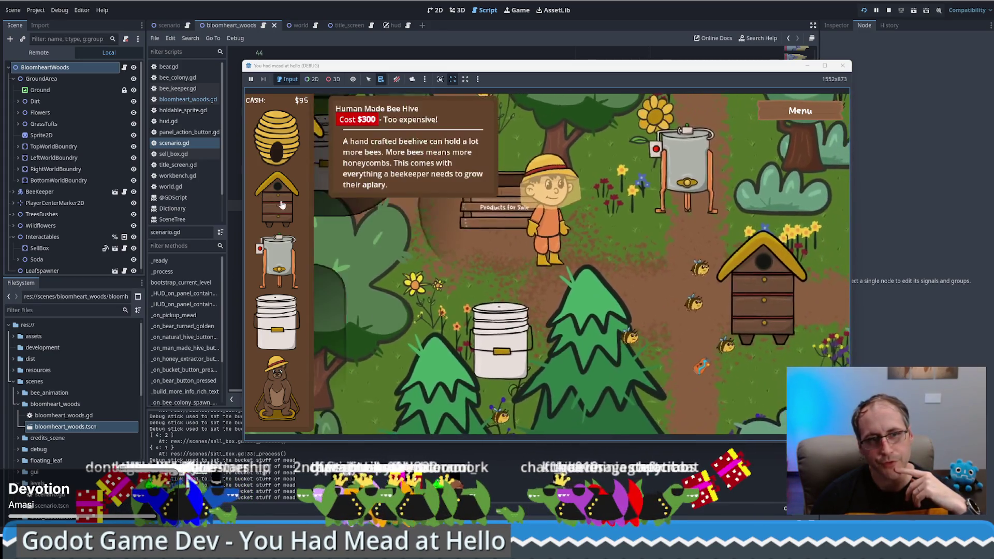
{"action": "mouse_move", "coordinate": [282, 204]}
{"action": "left_mouse_down"}
{"action": "mouse_move", "coordinate": [466, 244]}
{"action": "mouse_move", "coordinate": [554, 243]}
{"action": "mouse_move", "coordinate": [630, 277]}
{"action": "mouse_move", "coordinate": [638, 351]}
{"action": "mouse_move", "coordinate": [628, 351]}
{"action": "left_mouse_up"}
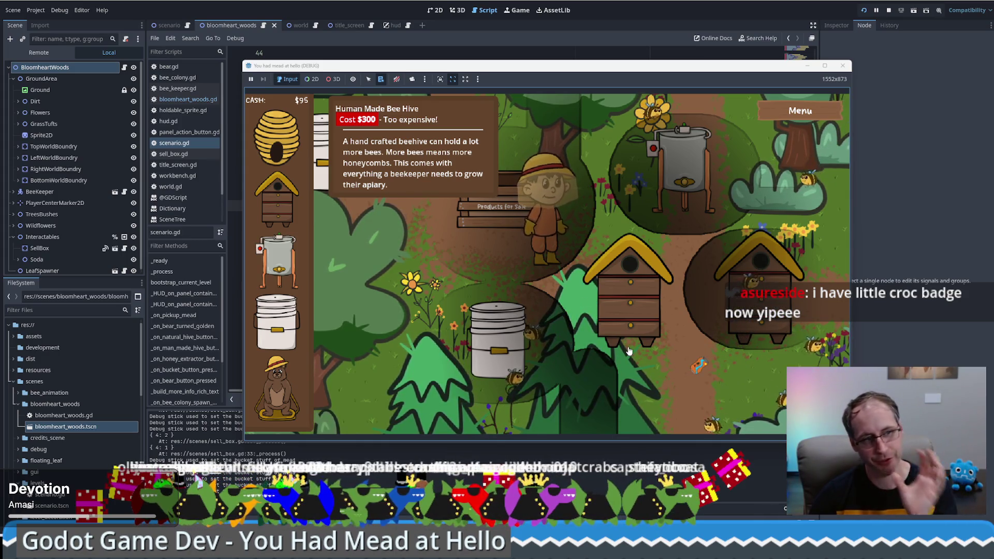
{"action": "left_click", "coordinate": [629, 351]}
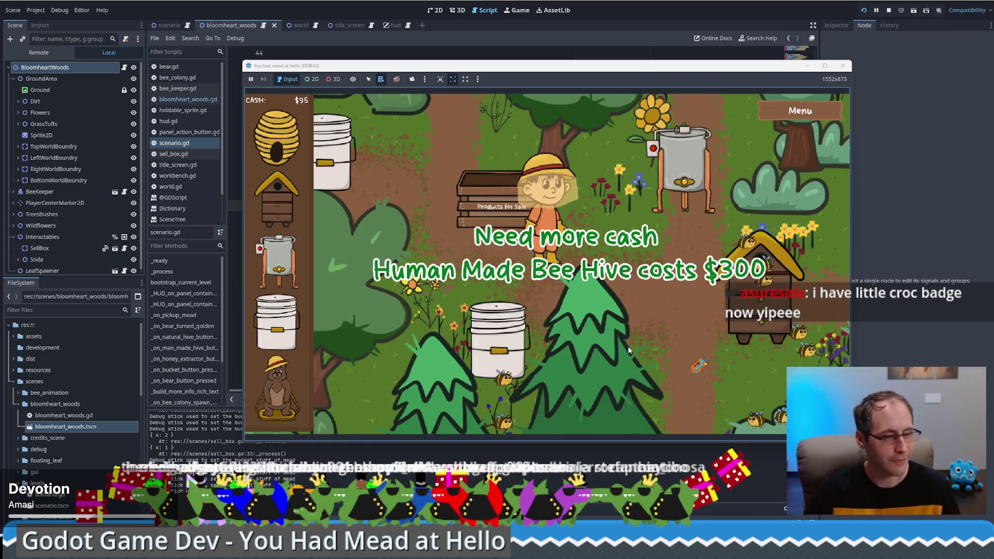
{"action": "key", "text": "Escape"}
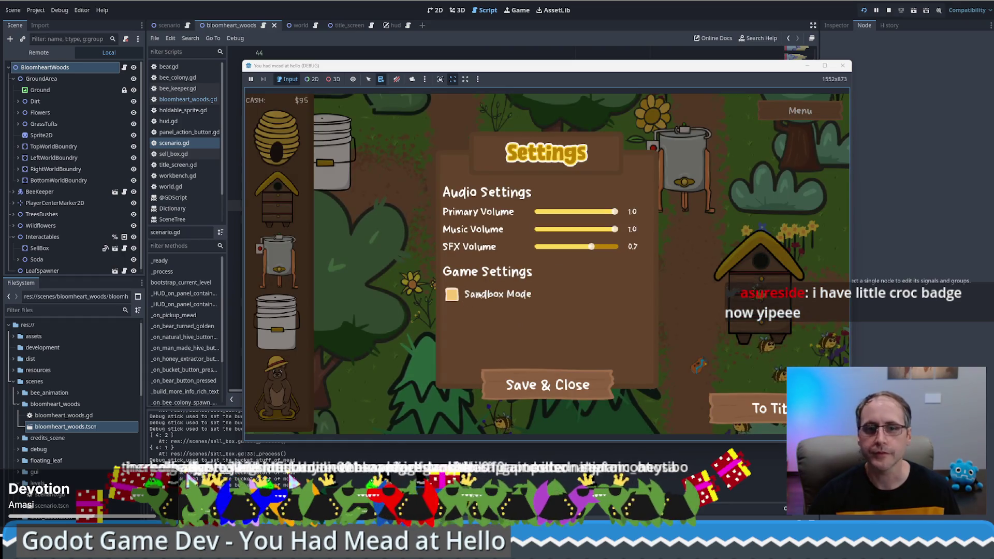
Enable Sandbox Mode and save the settings to return to the game.
{"action": "left_click", "coordinate": [539, 385]}
{"action": "left_click", "coordinate": [277, 388]}
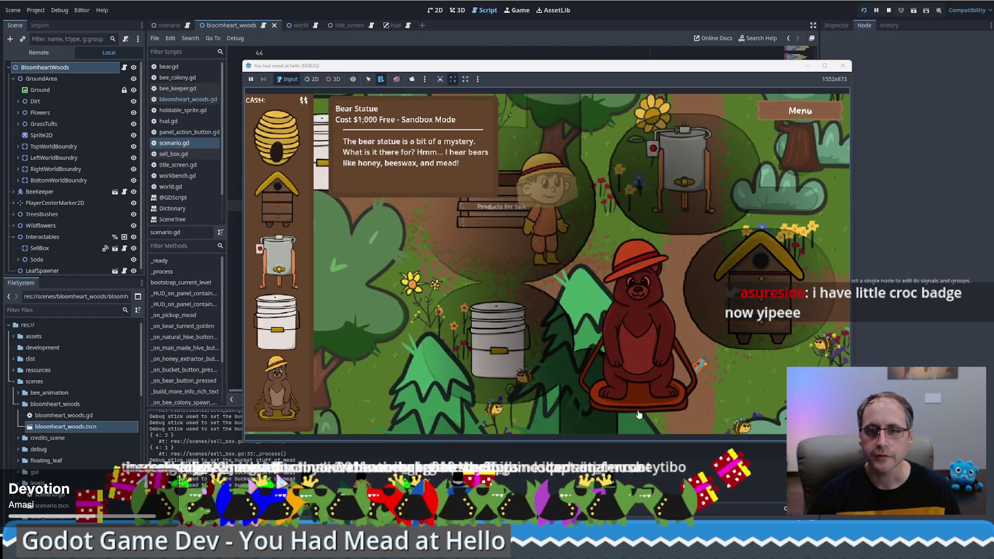
{"action": "left_click", "coordinate": [541, 398]}
Place two free Food Grade Buckets on the forest map.
{"action": "left_click", "coordinate": [277, 324]}
{"action": "left_click", "coordinate": [646, 343]}
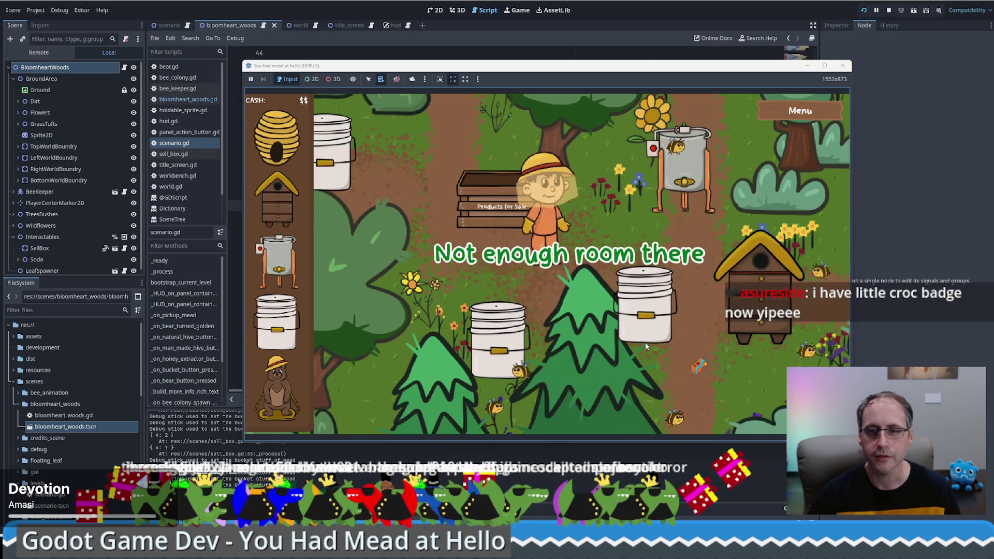
{"action": "key", "text": "w"}
{"action": "key", "text": "d"}
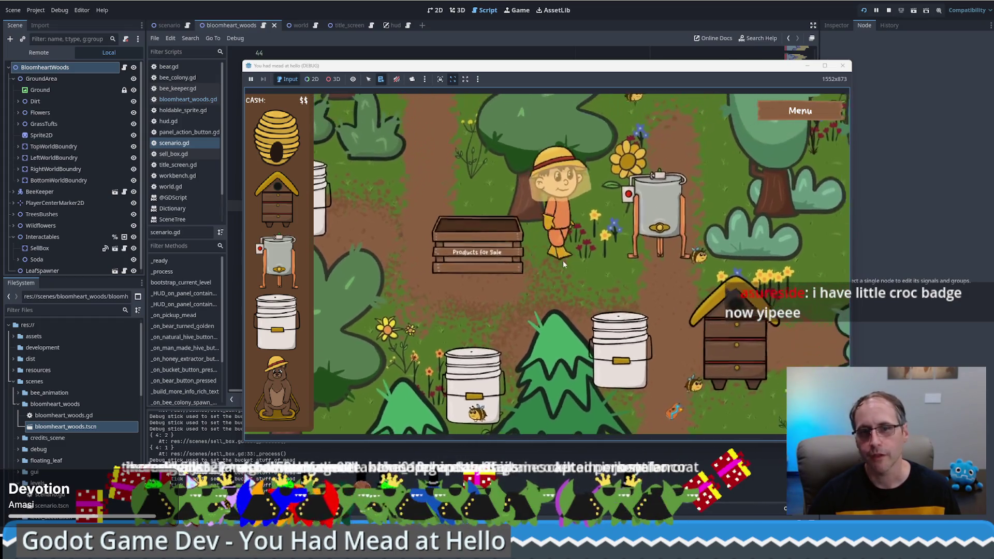
{"action": "key", "text": "s"}
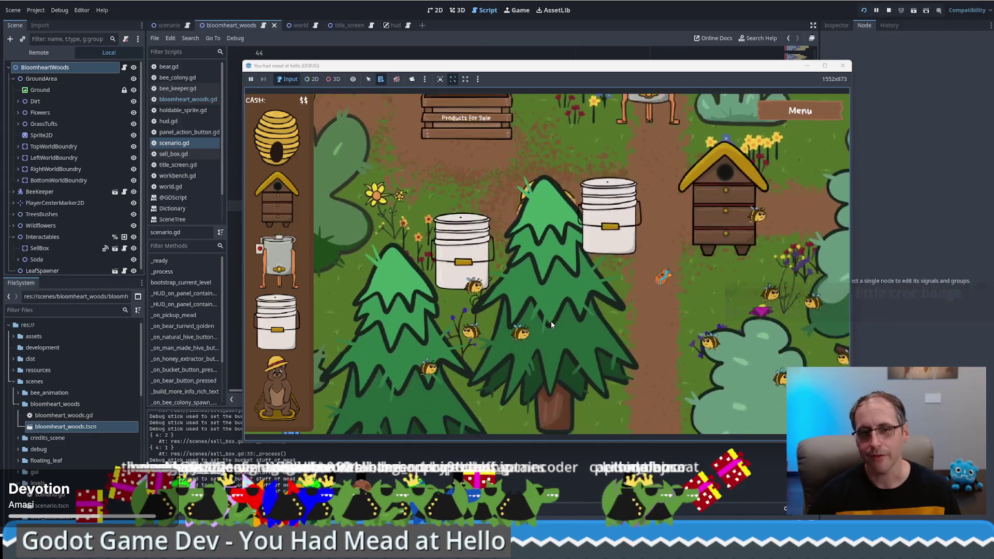
{"action": "key", "text": "s"}
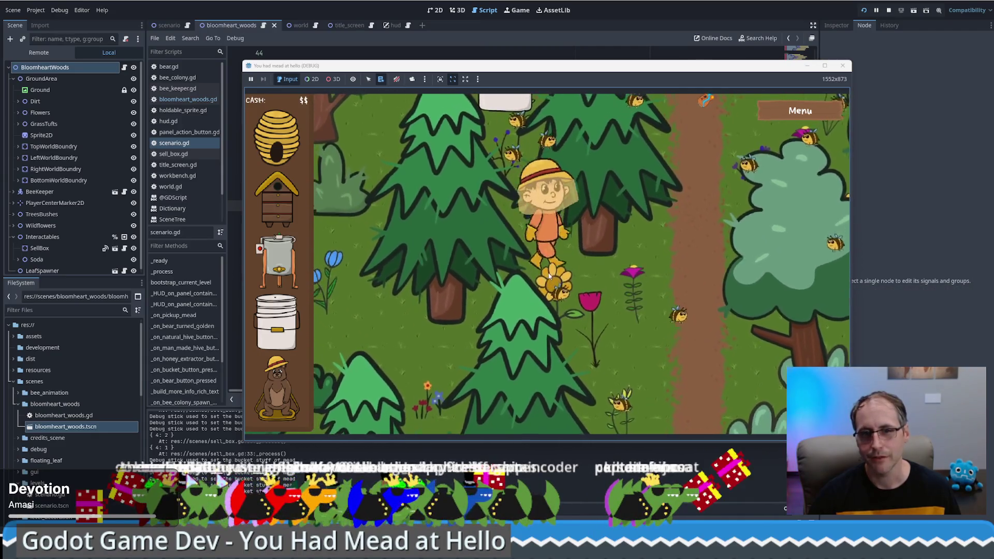
{"action": "mouse_move", "coordinate": [277, 321]}
{"action": "left_mouse_down"}
{"action": "mouse_move", "coordinate": [590, 290]}
{"action": "mouse_move", "coordinate": [635, 306]}
{"action": "mouse_move", "coordinate": [663, 249]}
{"action": "mouse_move", "coordinate": [658, 180]}
{"action": "left_mouse_up"}
Walk the beekeeper around the trees toward a newly placed bucket.
{"action": "key", "text": "w"}
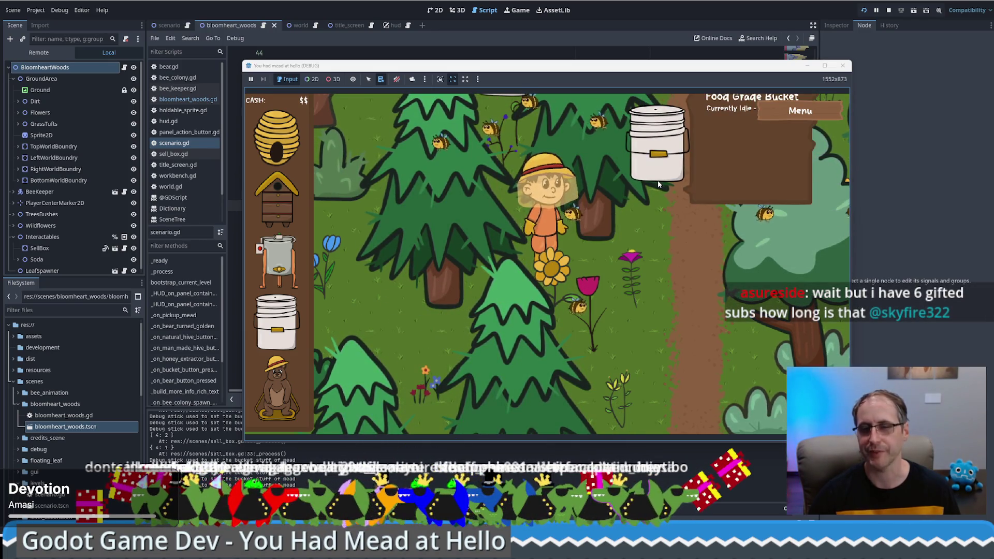
{"action": "key", "text": "w"}
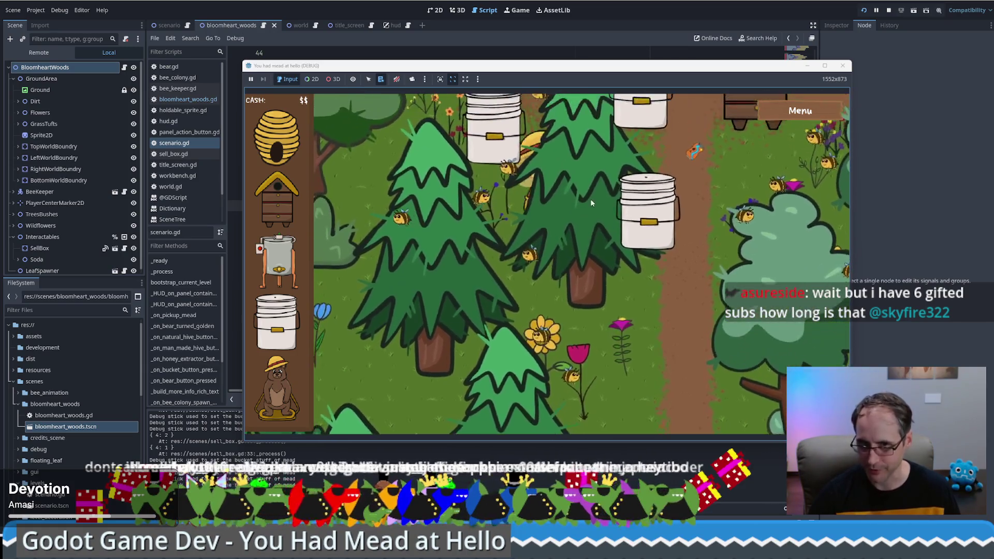
{"action": "key", "text": "s"}
{"action": "key", "text": "d"}
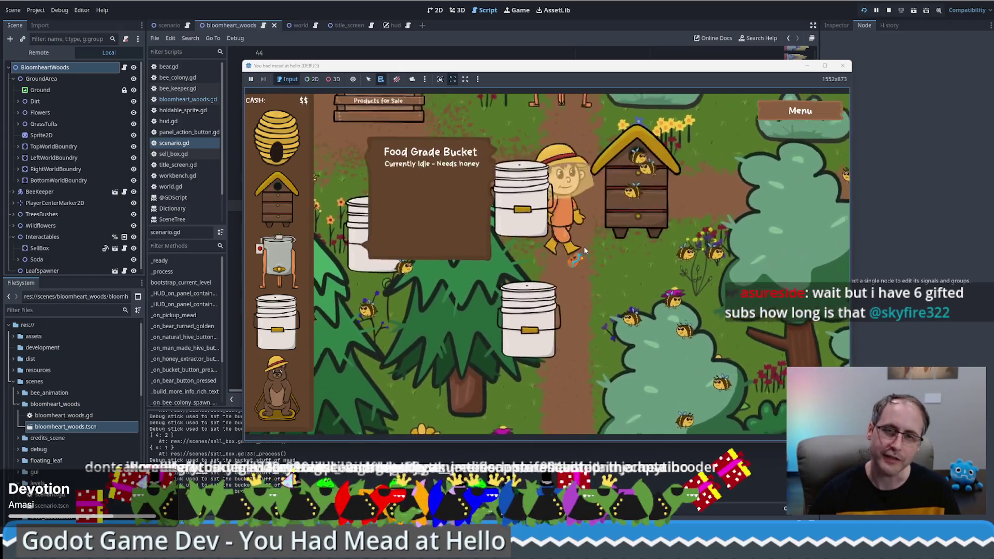
{"action": "key", "text": "a"}
{"action": "key", "text": "s"}
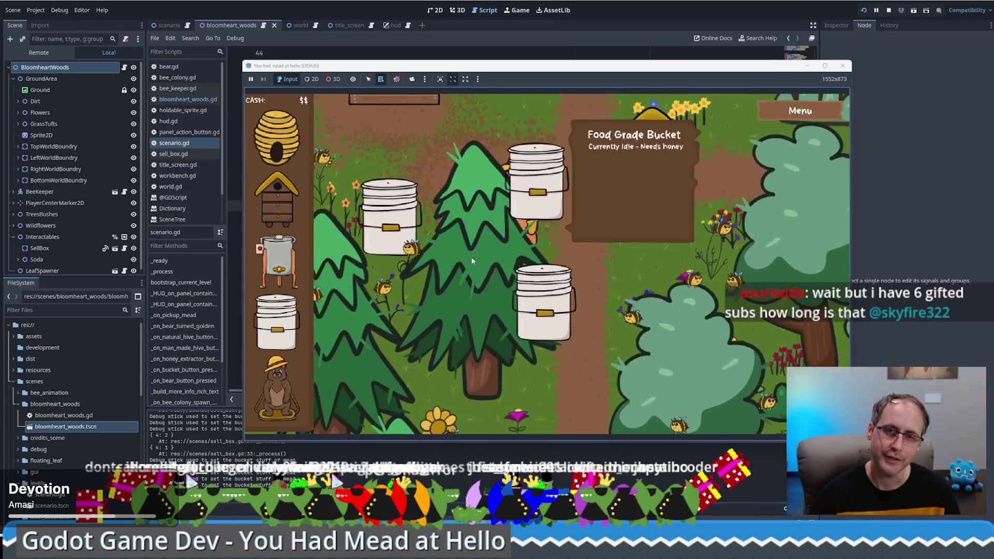
{"action": "key", "text": "a"}
{"action": "key", "text": "s"}
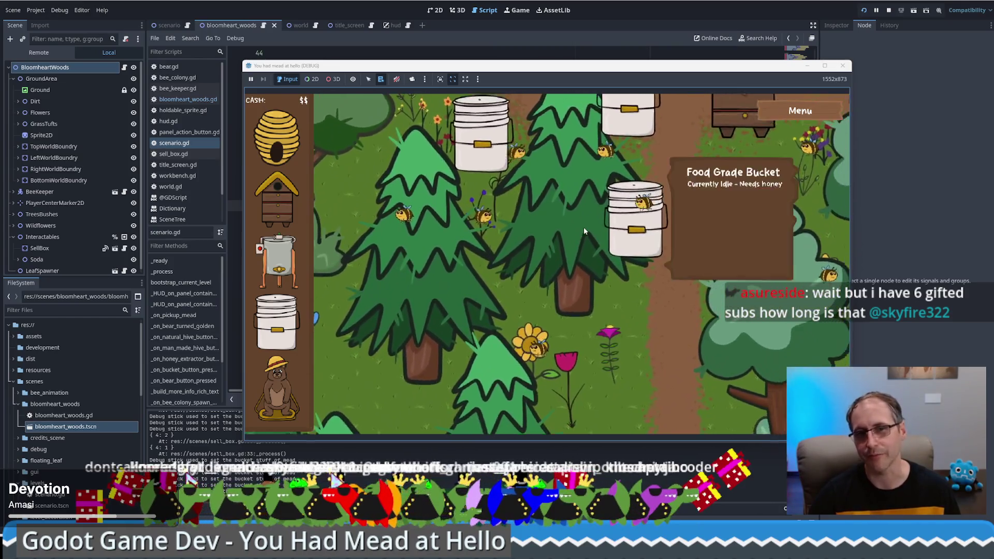
Pick up the new bucket and carry it up-left behind the trees.
{"action": "key", "text": "w"}
{"action": "key", "text": "d"}
{"action": "key", "text": "s"}
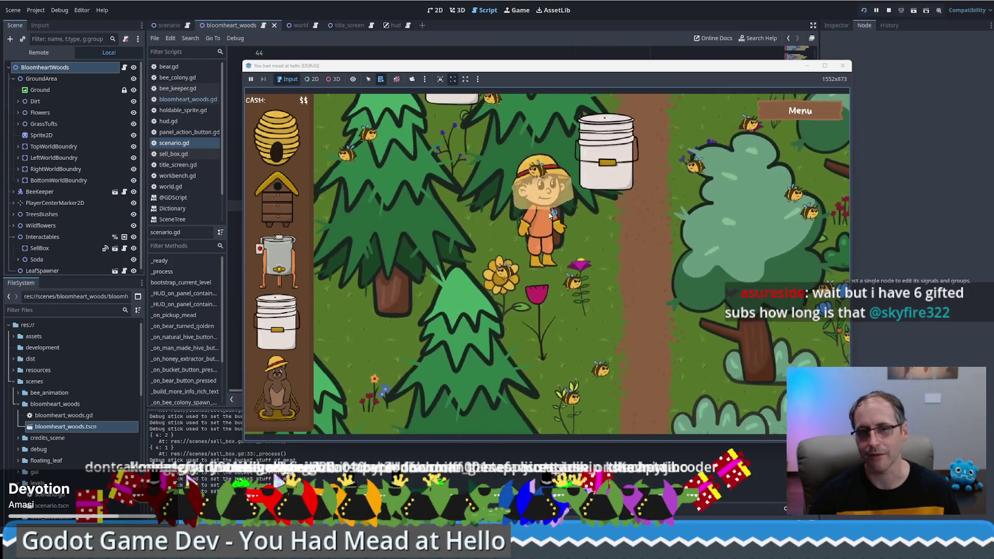
{"action": "key", "text": "w"}
{"action": "key", "text": "a"}
{"action": "key", "text": "d"}
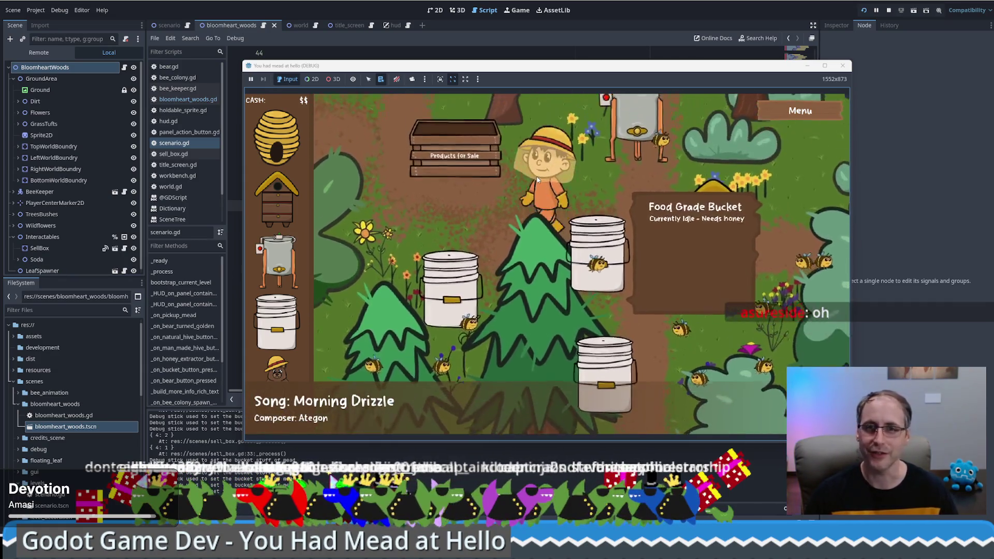
Walk the beekeeper down-left, then back up-right toward the buckets.
{"action": "key", "text": "a"}
{"action": "key", "text": "s"}
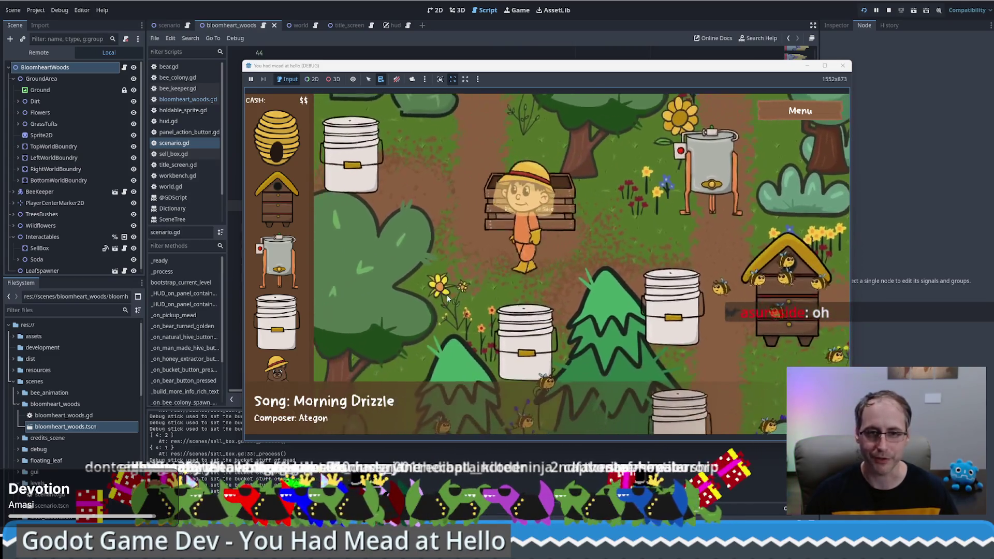
{"action": "key", "text": "a"}
{"action": "key", "text": "s"}
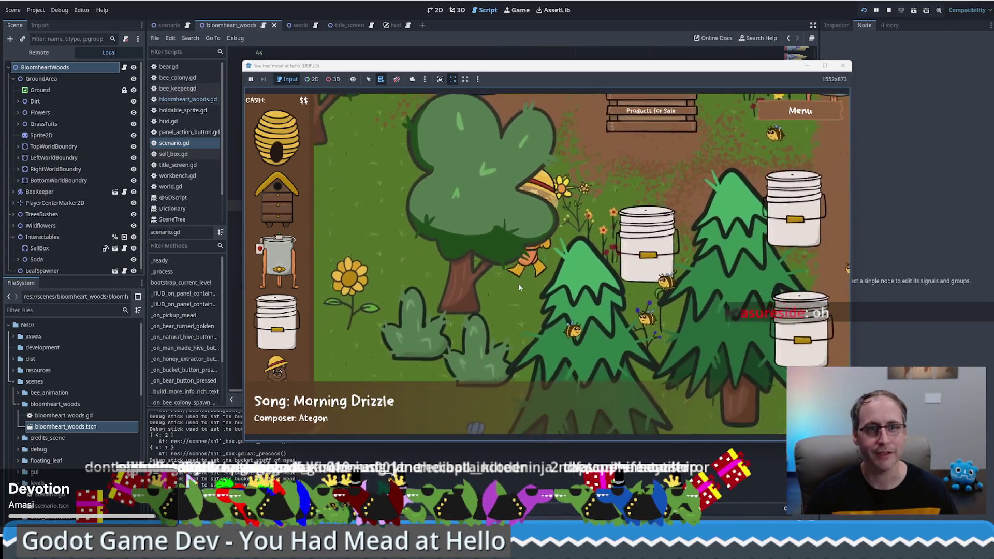
{"action": "key", "text": "a"}
{"action": "key", "text": "s"}
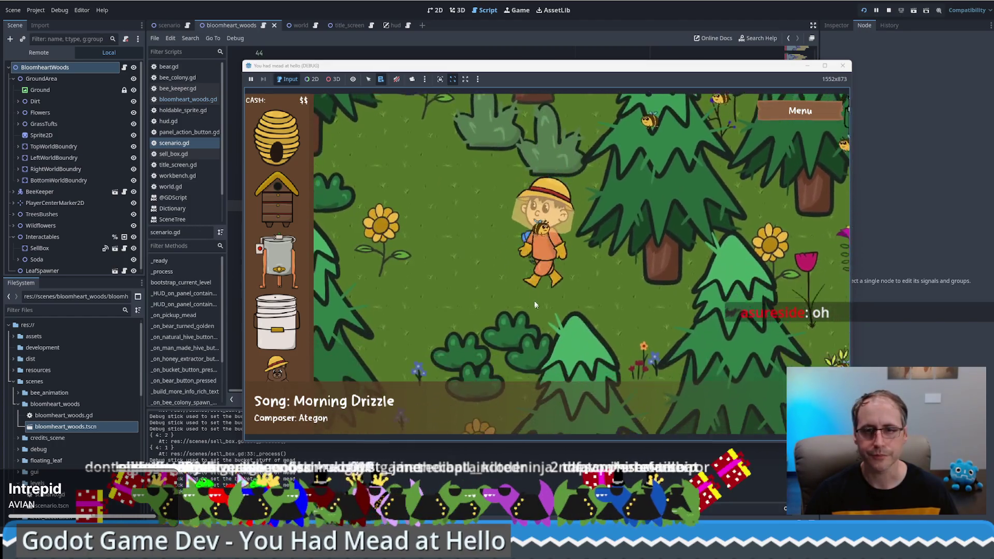
{"action": "key", "text": "w"}
{"action": "key", "text": "d"}
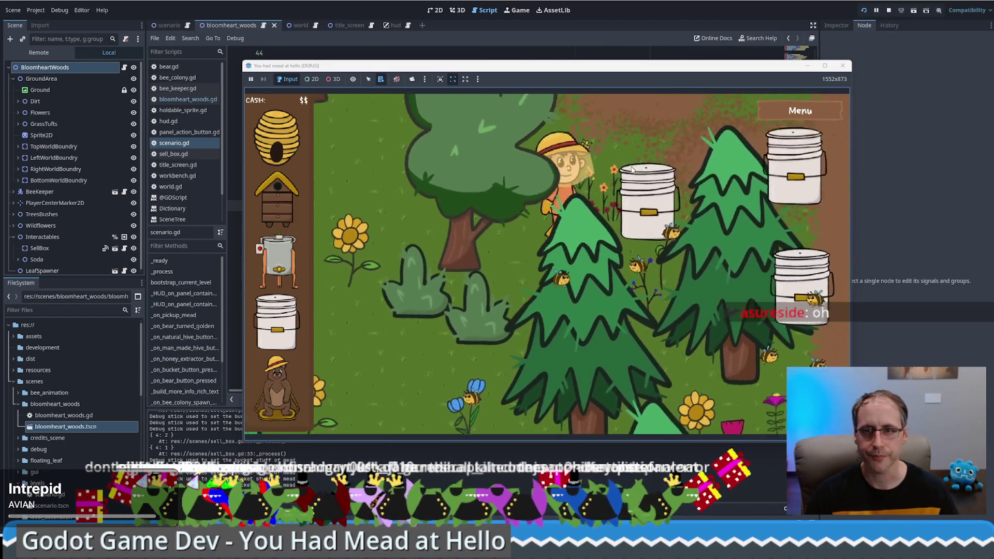
Walk past the buckets, then close the debug game window to return to scenario.gd.
{"action": "key", "text": "w"}
{"action": "key", "text": "d"}
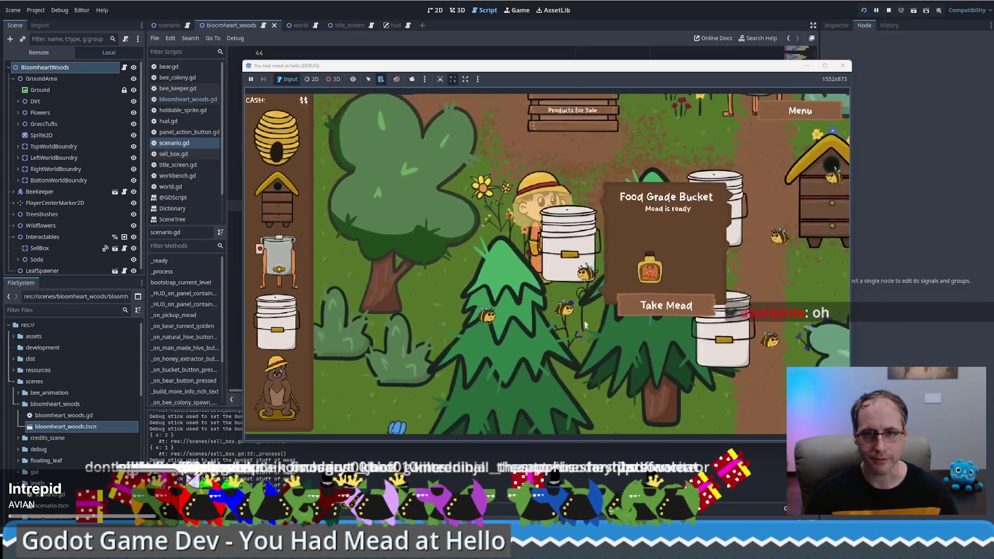
{"action": "key", "text": "w"}
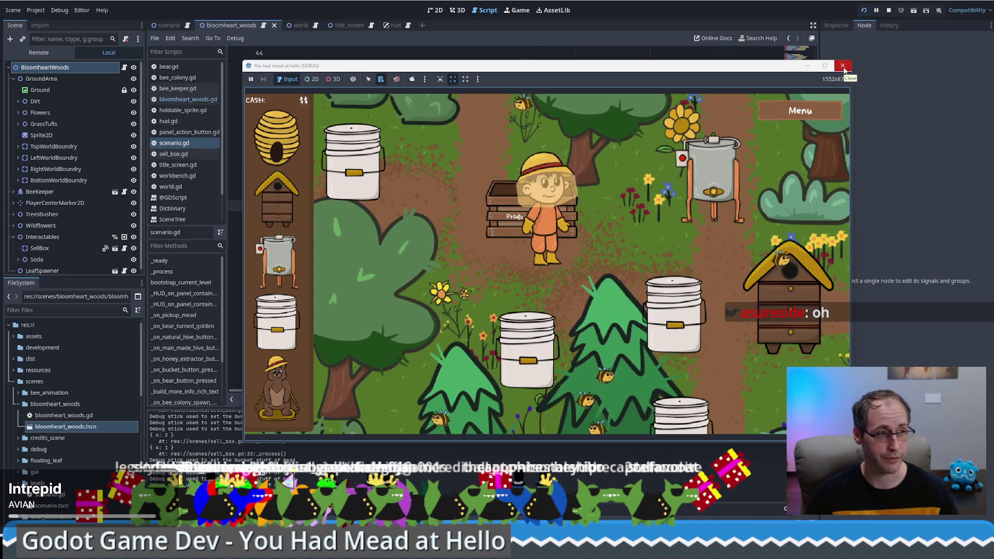
{"action": "left_click", "coordinate": [843, 66]}
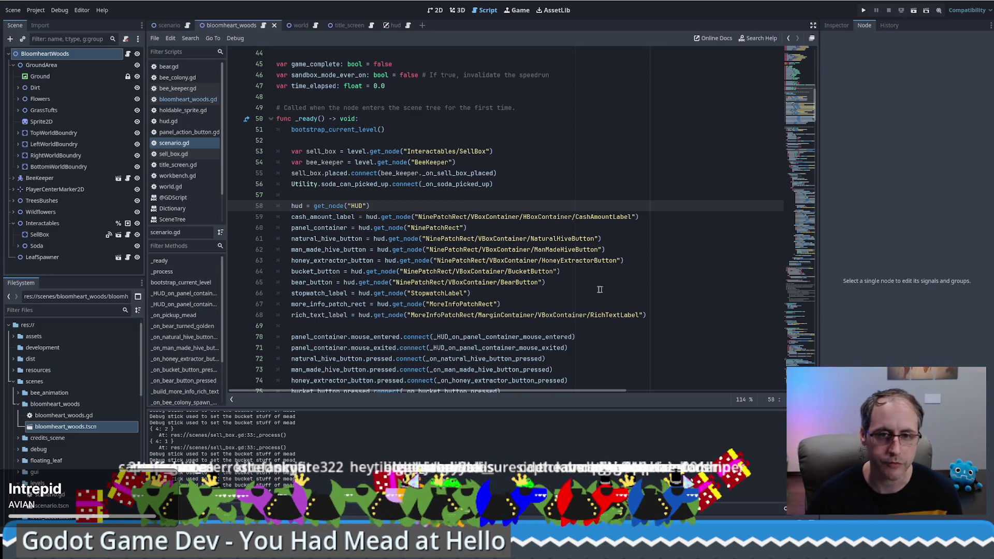
Scroll up in scenario.gd to inspect the level variable's GameWorld declaration on line 27.
{"action": "left_click", "coordinate": [591, 293]}
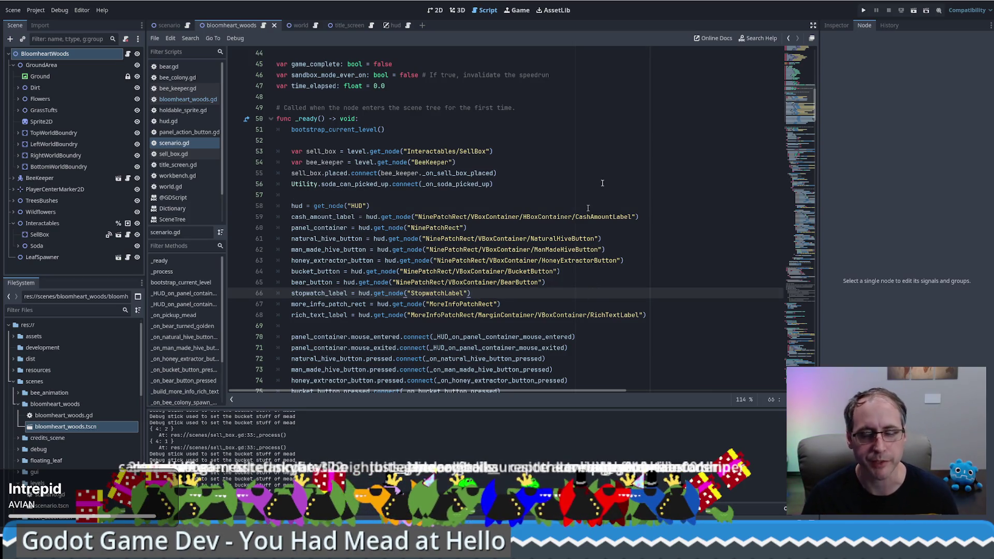
{"action": "scroll", "coordinate": [598, 185], "scroll_direction": "up", "scroll_amount": 4}
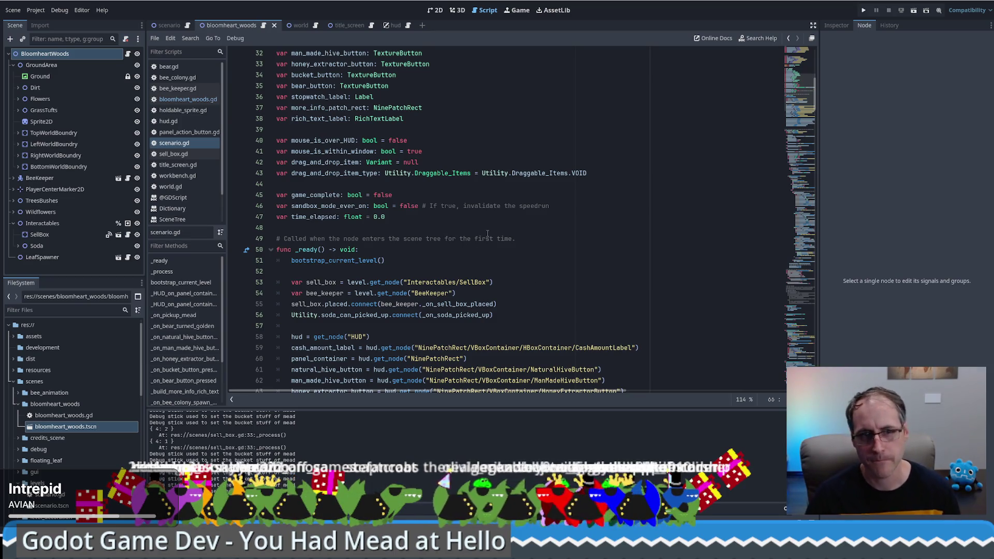
{"action": "scroll", "coordinate": [561, 227], "scroll_direction": "up", "scroll_amount": 5}
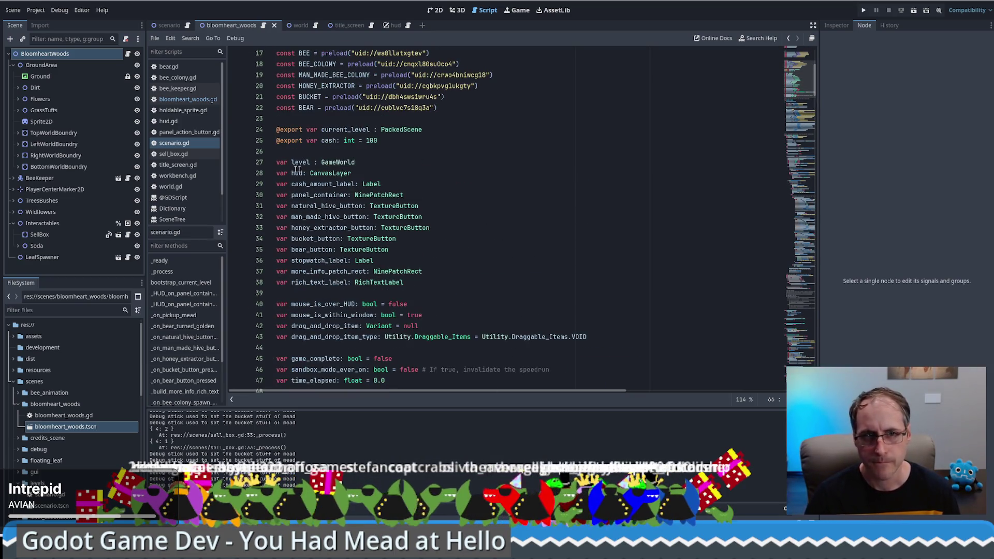
{"action": "left_click", "coordinate": [427, 161]}
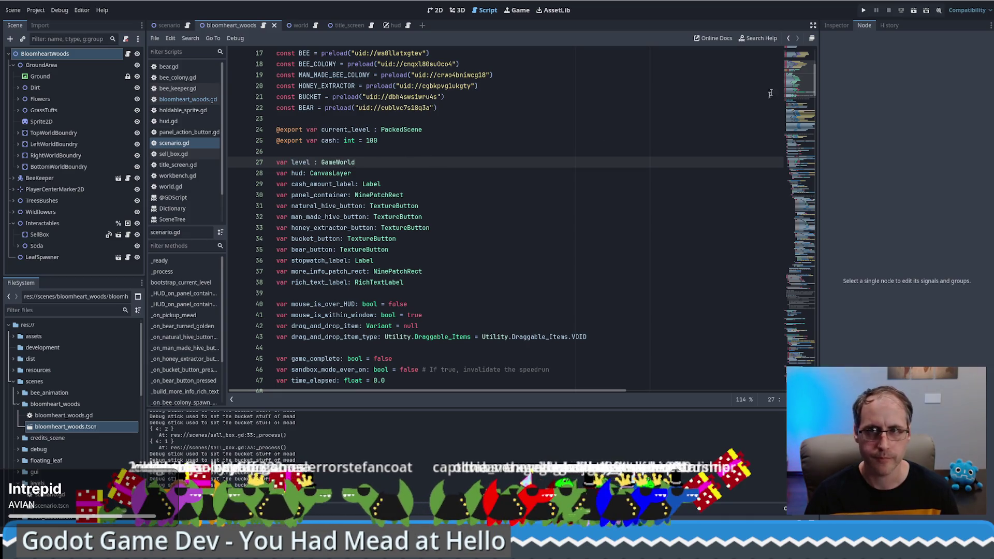
Jump via the minimap to the NATURAL_BEE_HIVE placement case around line 134.
{"action": "left_click", "coordinate": [804, 209]}
{"action": "mouse_move", "coordinate": [804, 208]}
{"action": "left_mouse_down"}
{"action": "mouse_move", "coordinate": [816, 147]}
{"action": "mouse_move", "coordinate": [815, 178]}
{"action": "left_mouse_up"}
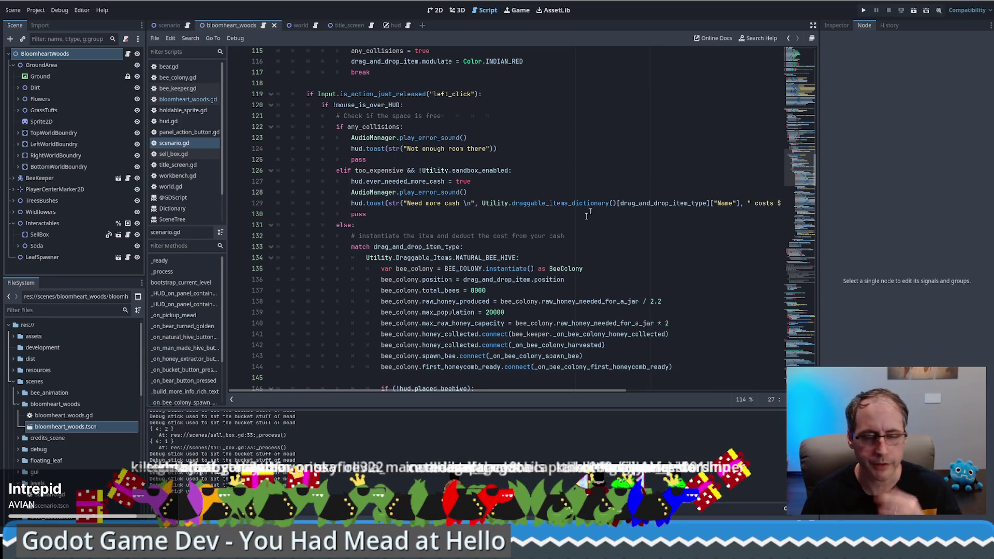
{"action": "left_click", "coordinate": [531, 255]}
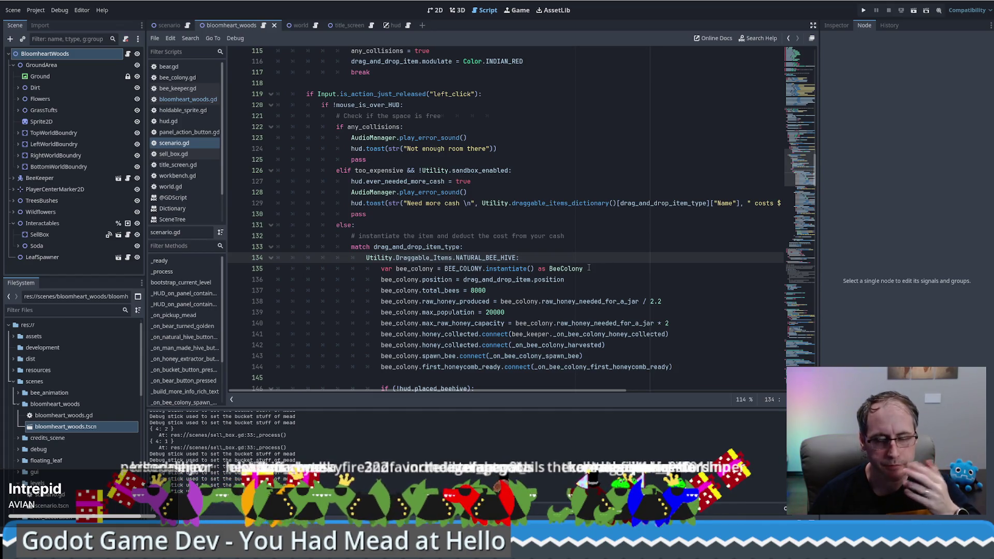
{"action": "scroll", "coordinate": [589, 268], "scroll_direction": "down", "scroll_amount": 2}
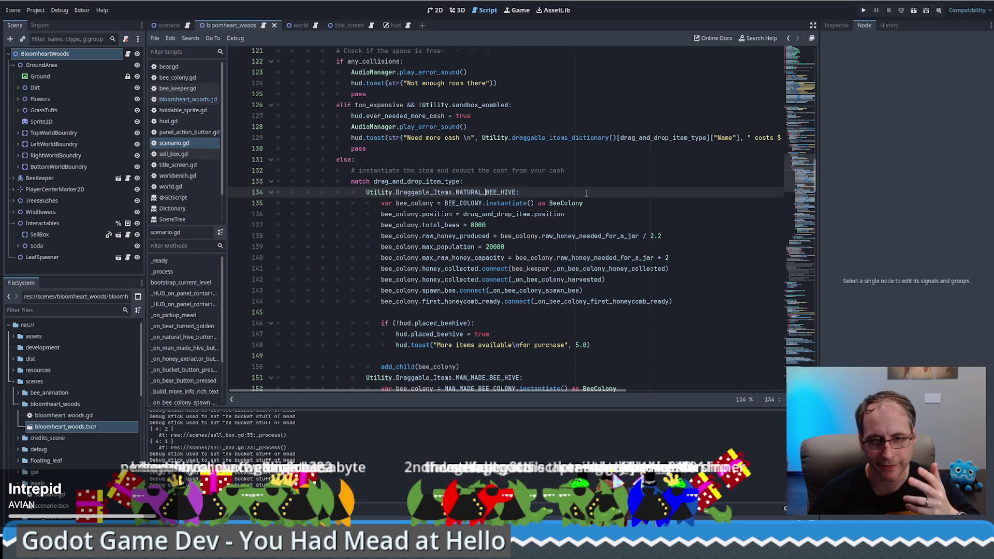
{"action": "scroll", "coordinate": [383, 331], "scroll_direction": "down", "scroll_amount": 1}
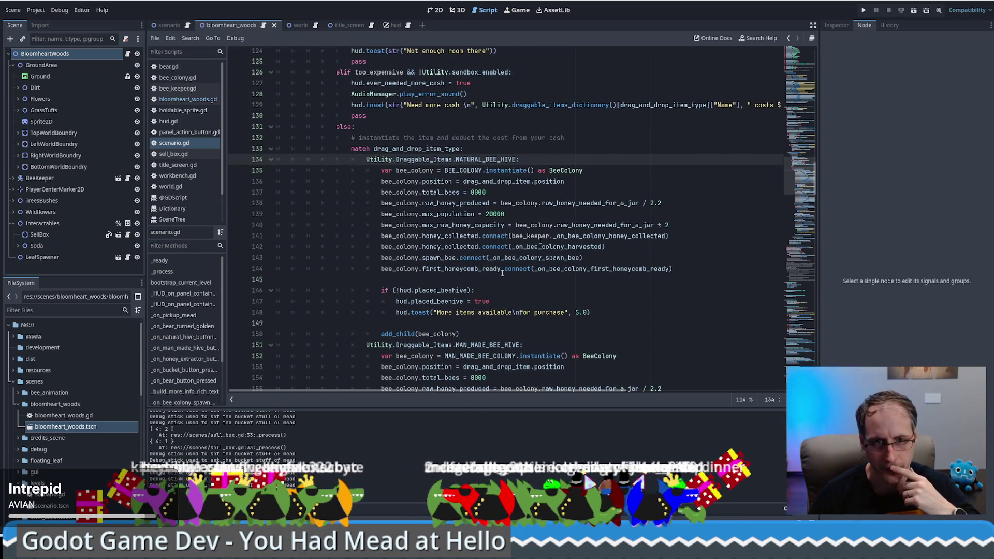
Prefix the add_child calls on lines 150, 162 and 171 with 'level.'.
{"action": "left_click", "coordinate": [382, 334]}
{"action": "type", "text": "level."}
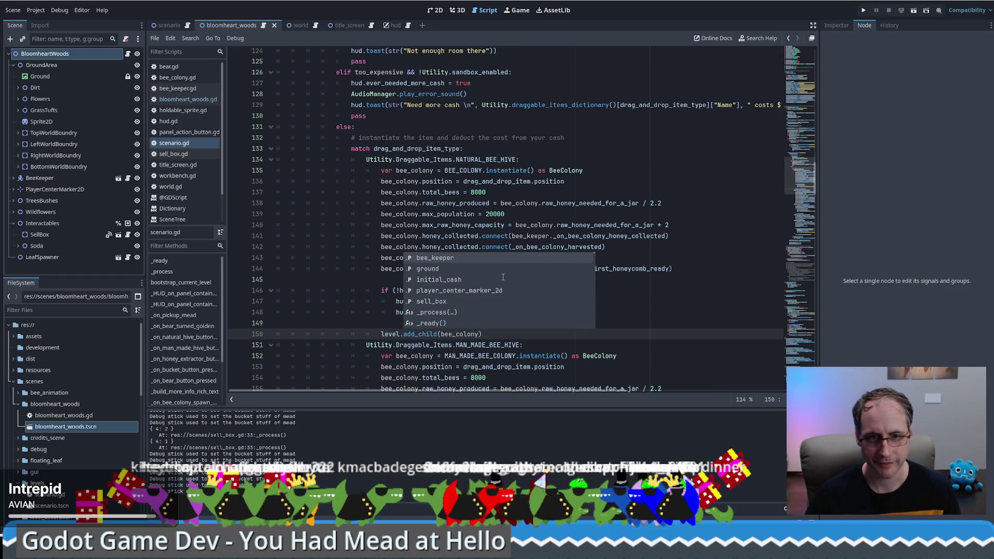
{"action": "key", "text": "shift+Home"}
{"action": "key", "text": "ctrl+c"}
{"action": "scroll", "coordinate": [500, 324], "scroll_direction": "down", "scroll_amount": 3}
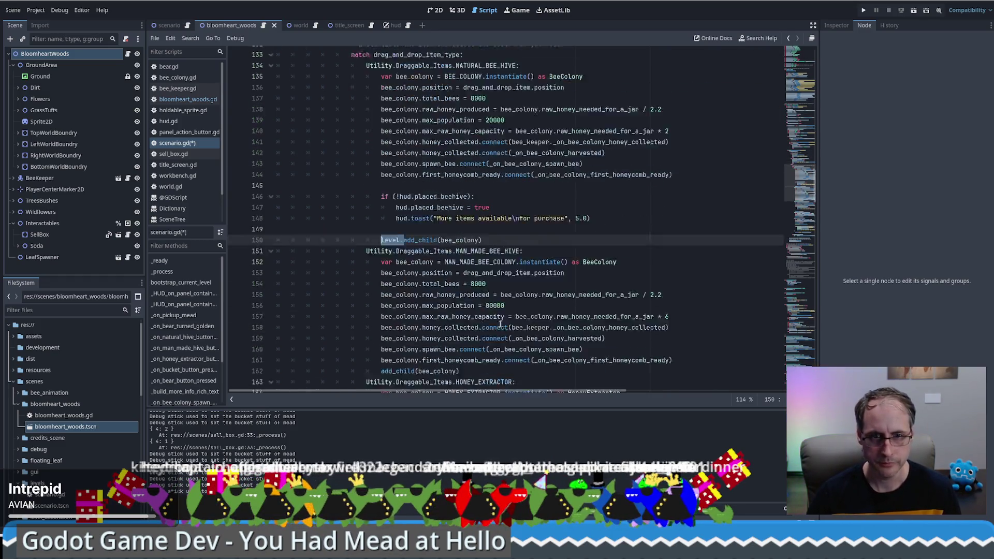
{"action": "scroll", "coordinate": [500, 324], "scroll_direction": "down", "scroll_amount": 4}
{"action": "left_click", "coordinate": [382, 235]}
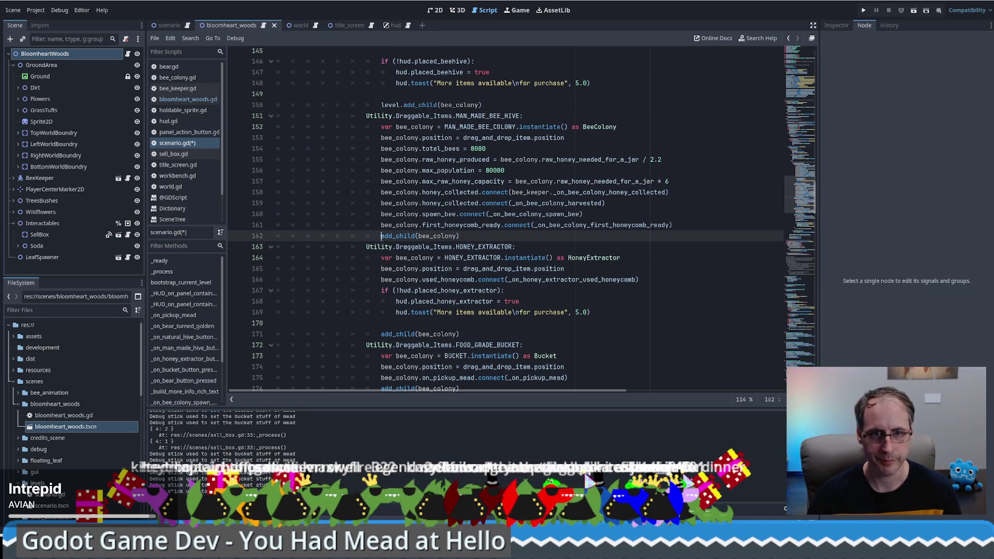
{"action": "key", "text": "ctrl+v"}
{"action": "left_click", "coordinate": [382, 334]}
{"action": "key", "text": "ctrl+v"}
Prefix the bucket and bear add_child calls on lines 176 and 181 with 'level.'.
{"action": "scroll", "coordinate": [376, 279], "scroll_direction": "down", "scroll_amount": 4}
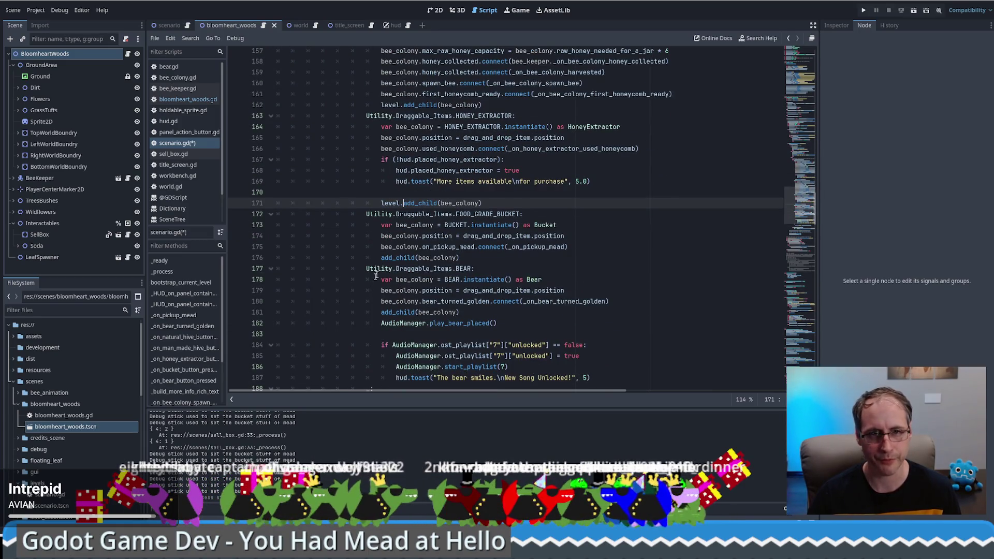
{"action": "left_click", "coordinate": [382, 258]}
{"action": "key", "text": "ctrl+v"}
{"action": "scroll", "coordinate": [383, 305], "scroll_direction": "down", "scroll_amount": 3}
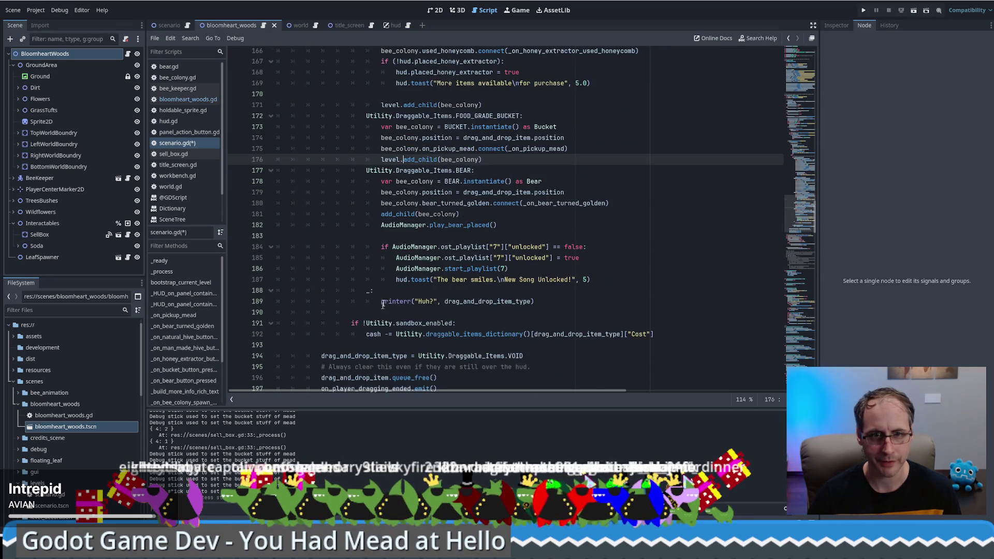
{"action": "left_click", "coordinate": [382, 214]}
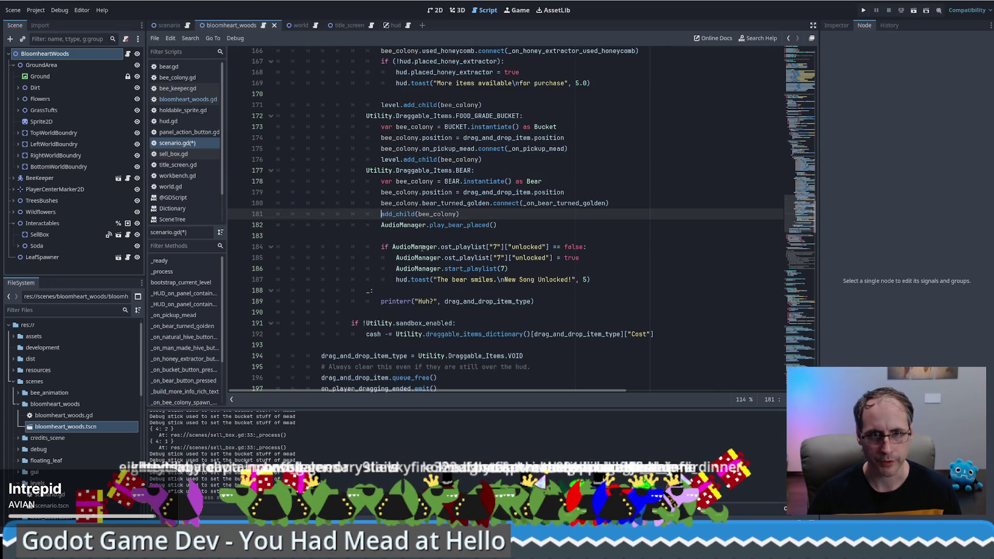
{"action": "key", "text": "ctrl+v"}
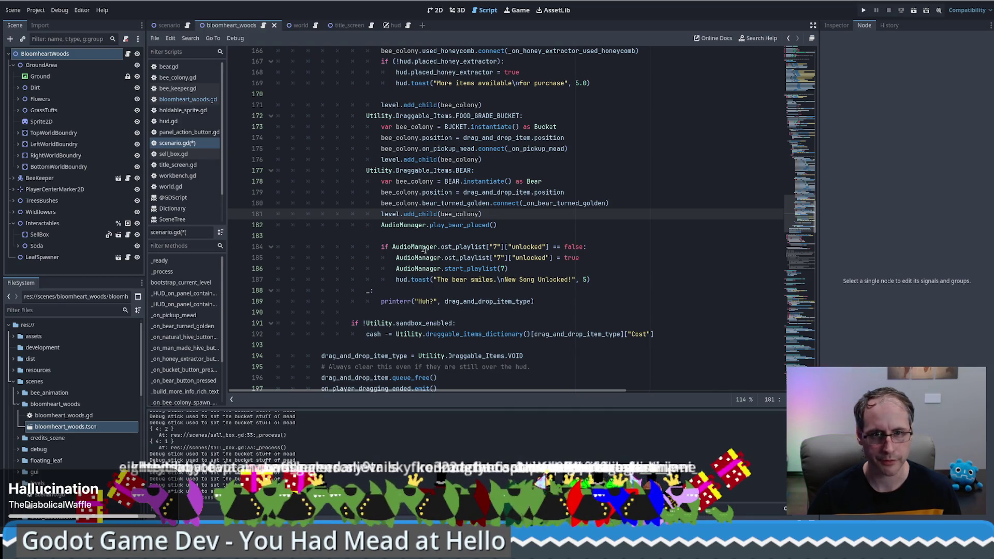
Save scenario.gd and relaunch the game with F5.
{"action": "scroll", "coordinate": [435, 269], "scroll_direction": "down", "scroll_amount": 1}
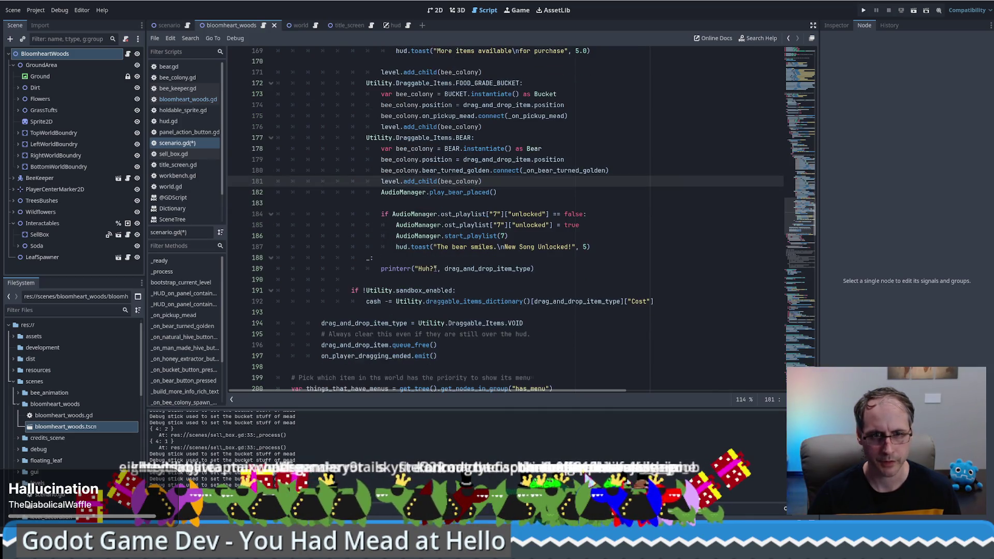
{"action": "key", "text": "ctrl+s"}
{"action": "scroll", "coordinate": [441, 275], "scroll_direction": "up", "scroll_amount": 9}
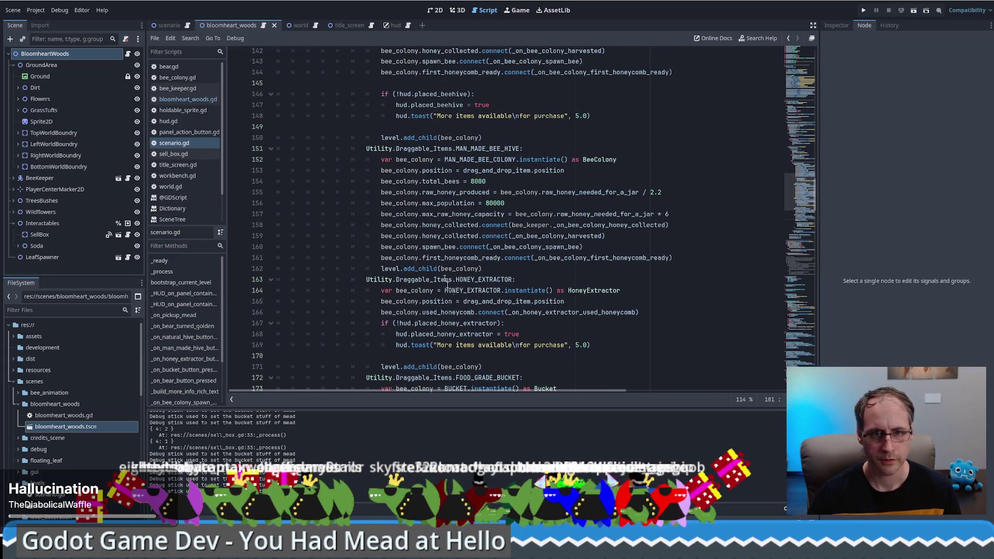
{"action": "key", "text": "F5"}
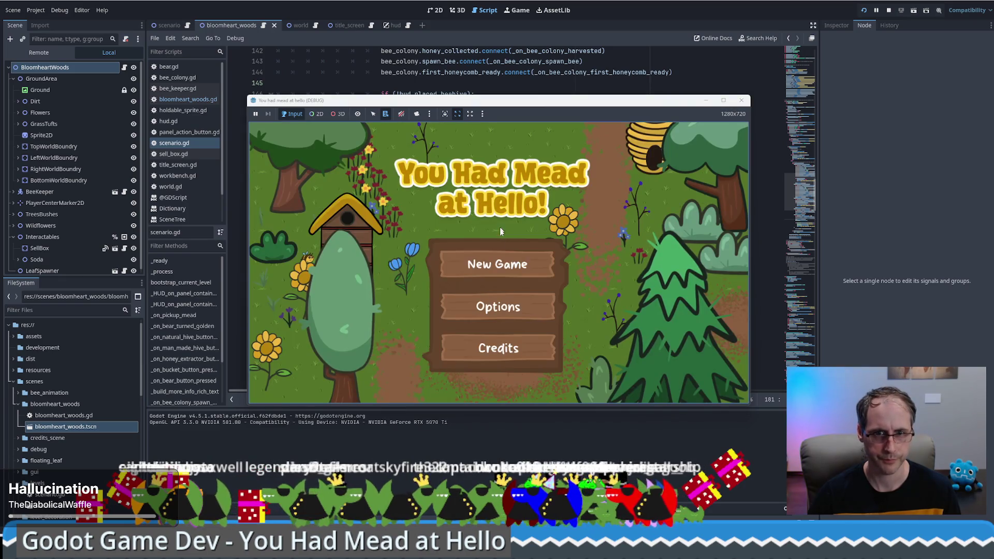
Start a new game and place a Natural Bee Hive beside the path, leaving $900.
{"action": "left_click", "coordinate": [504, 265]}
{"action": "left_click", "coordinate": [276, 156]}
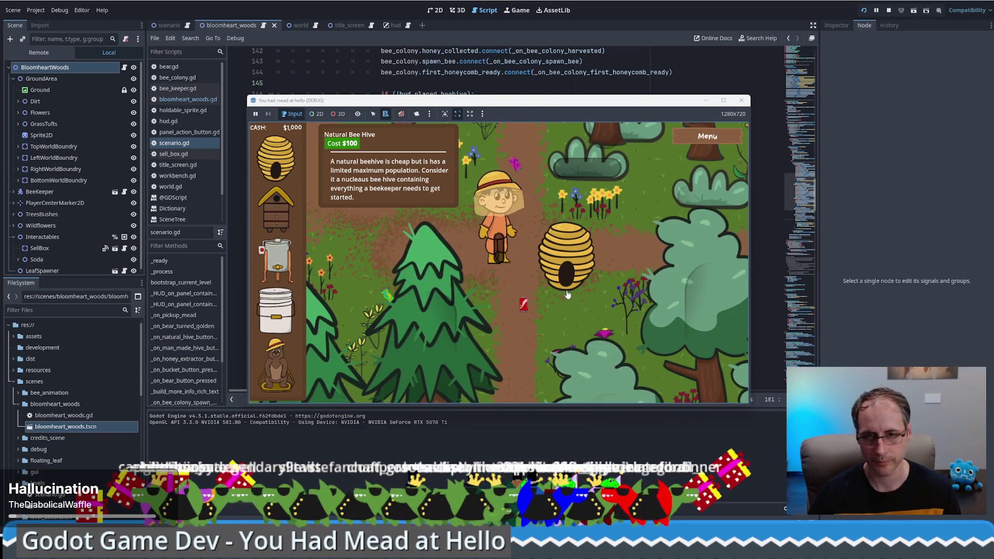
{"action": "left_click", "coordinate": [567, 294]}
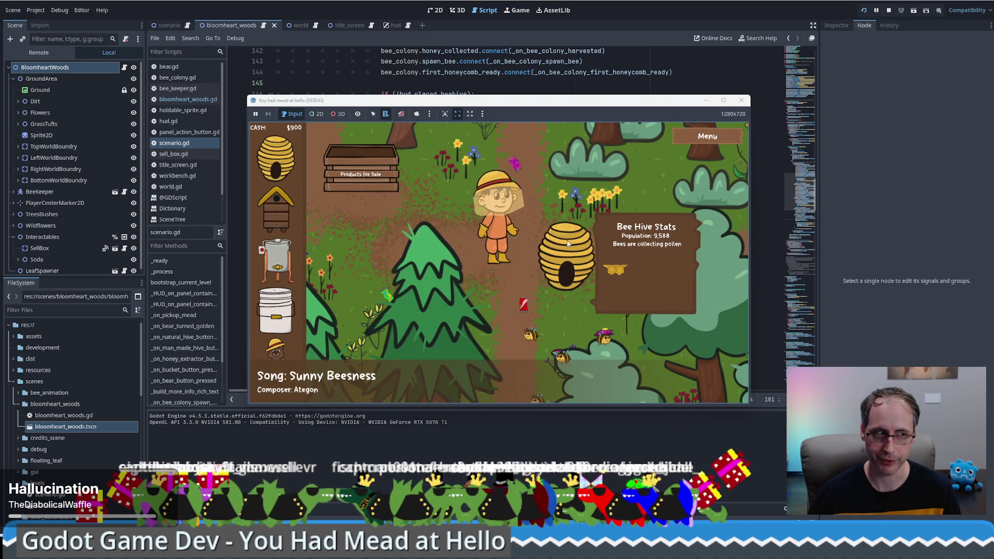
{"action": "key", "text": "d"}
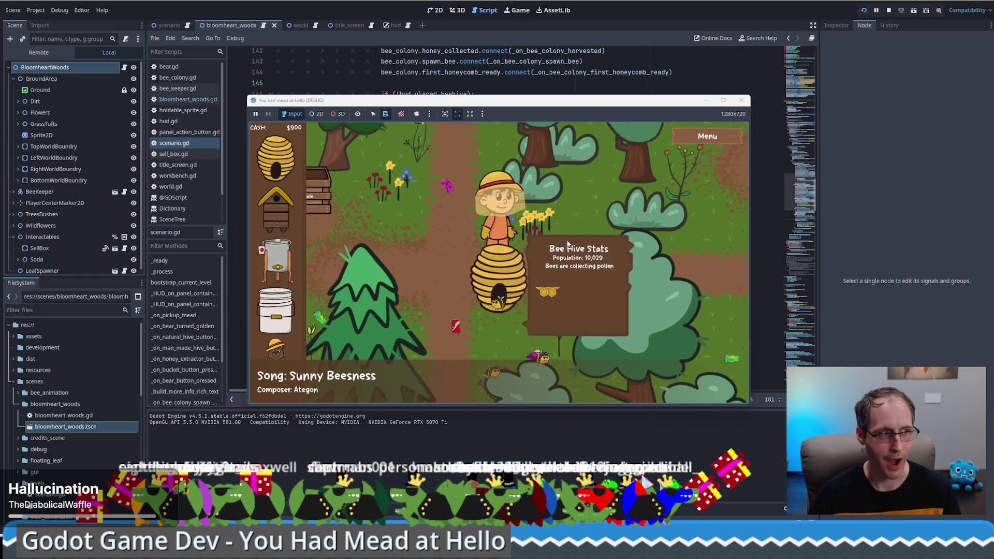
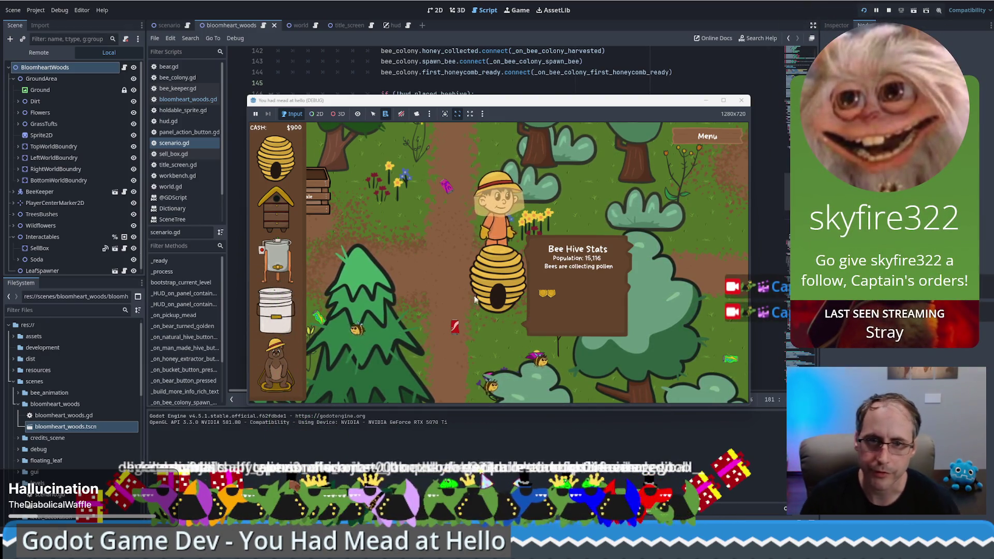
Walk the beekeeper around the woods and place a human-made beehive there.
{"action": "key", "text": "Down"}
{"action": "key", "text": "Left"}
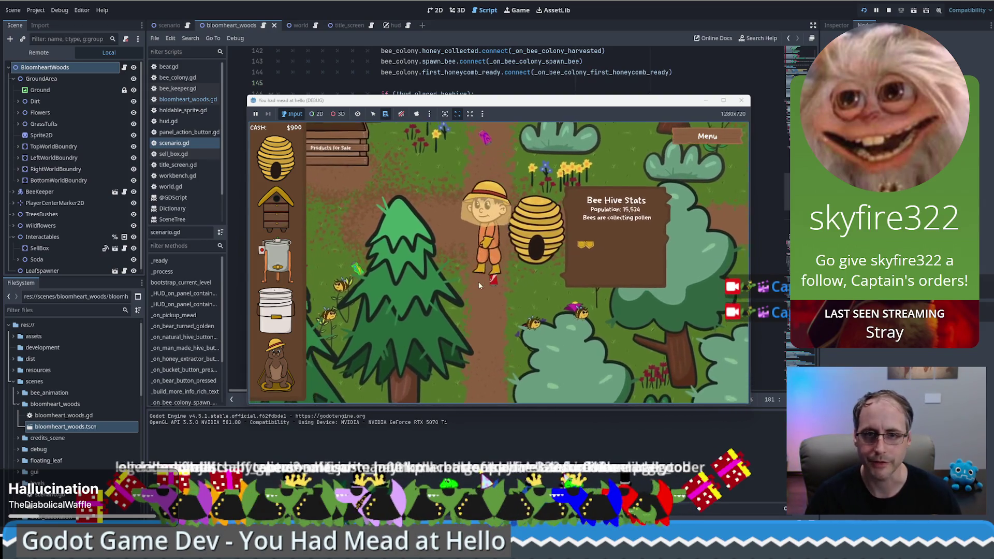
{"action": "key", "text": "Right"}
{"action": "key", "text": "Up"}
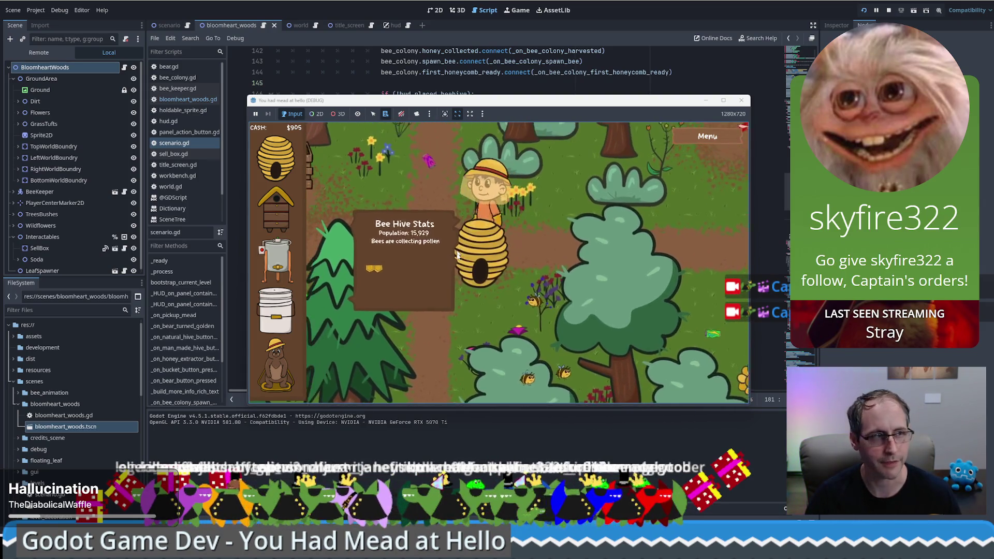
{"action": "key", "text": "Left"}
{"action": "key", "text": "Right"}
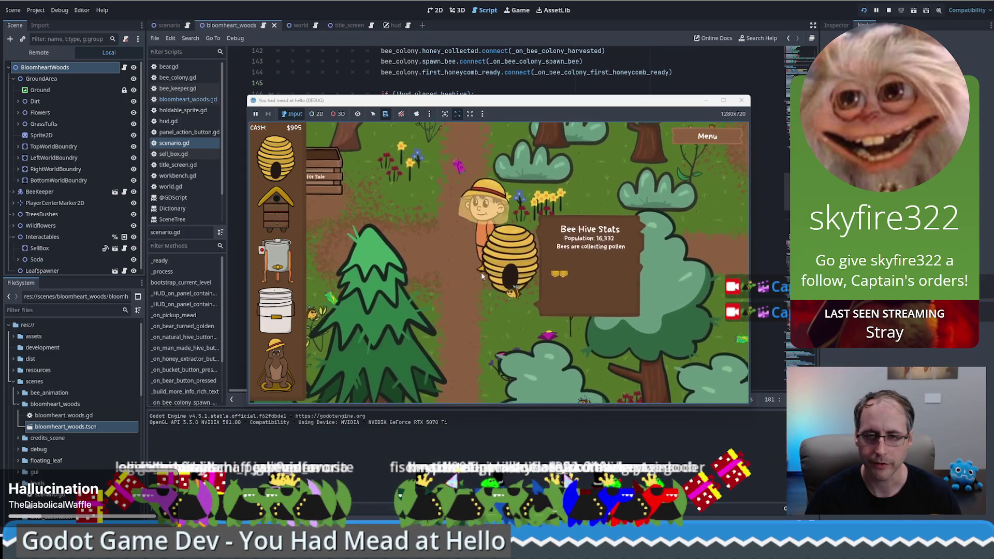
{"action": "key", "text": "Right"}
{"action": "key", "text": "Up"}
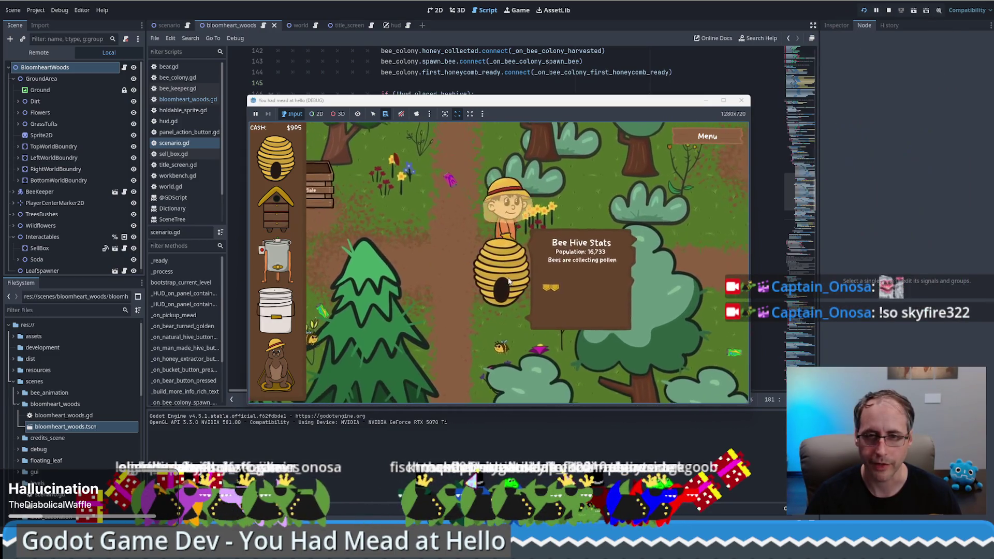
{"action": "key", "text": "Left"}
{"action": "key", "text": "Down"}
{"action": "mouse_move", "coordinate": [461, 196]}
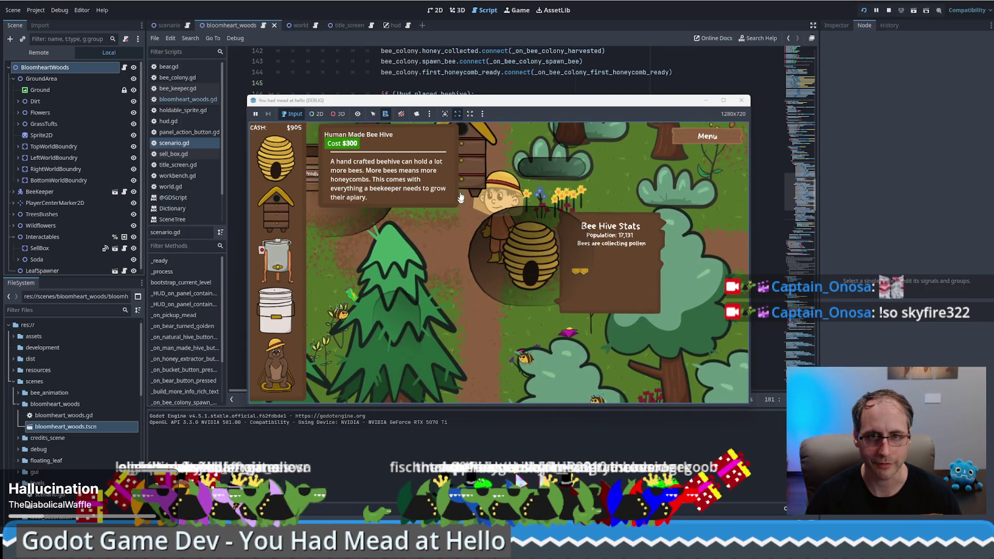
{"action": "left_click", "coordinate": [466, 193]}
Walk toward the Products for Sale box and bring up the game's Settings showing Sandbox Mode on.
{"action": "key", "text": "Up"}
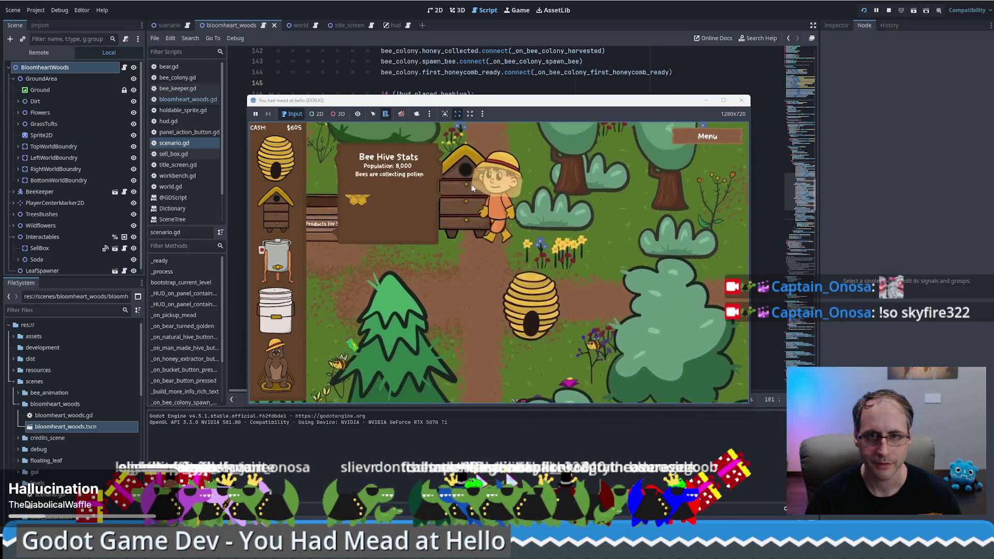
{"action": "key", "text": "Left"}
{"action": "key", "text": "Down"}
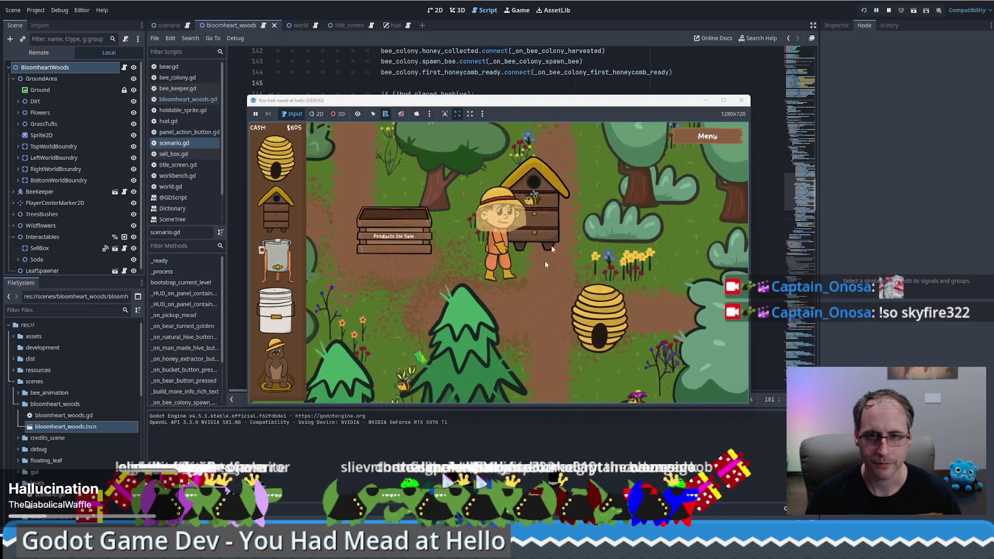
{"action": "key", "text": "Right"}
{"action": "left_click", "coordinate": [707, 137]}
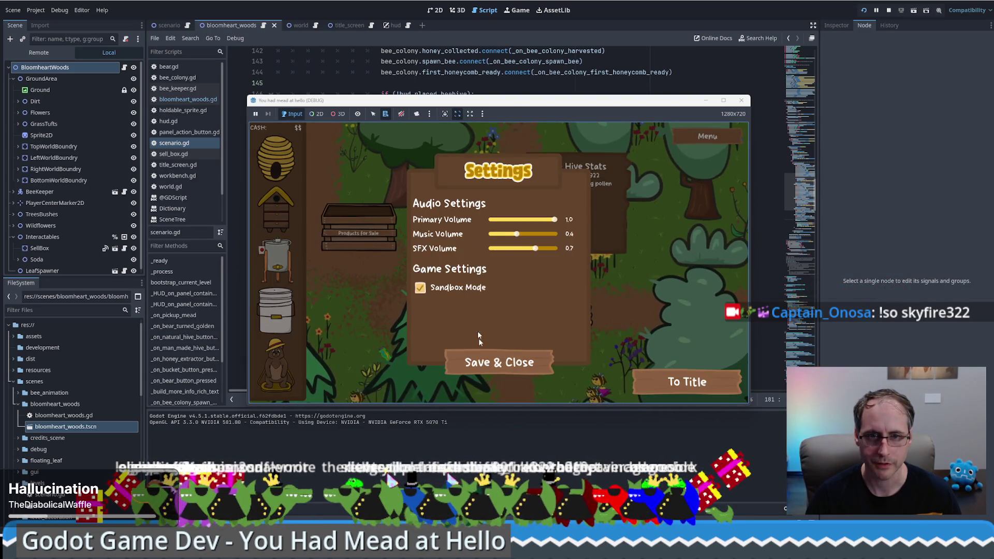
Save and close Settings, then place the honey extractor on the ground.
{"action": "left_click", "coordinate": [497, 360]}
{"action": "key", "text": "Up"}
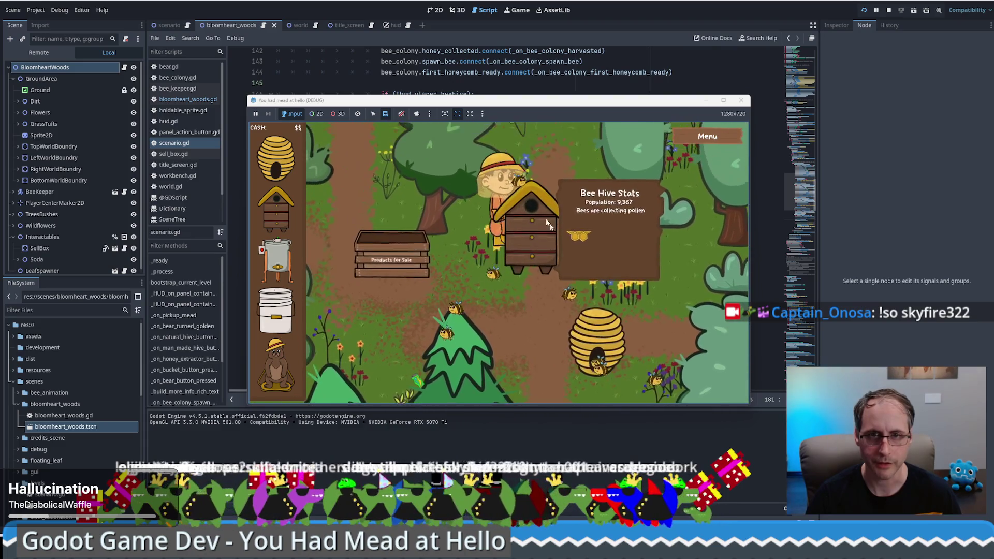
{"action": "key", "text": "Right"}
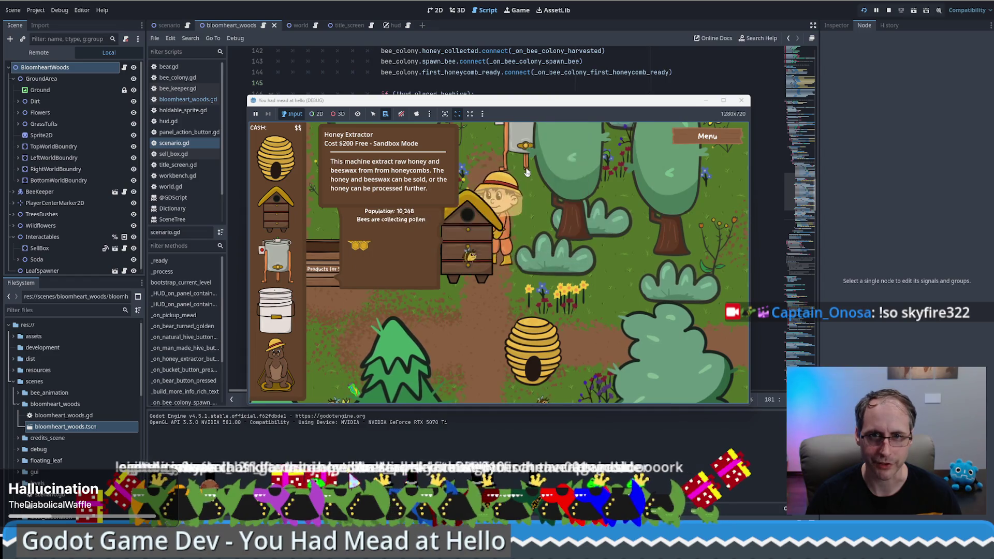
{"action": "left_click", "coordinate": [527, 172]}
Place a food grade bucket from the sidebar.
{"action": "key", "text": "Up"}
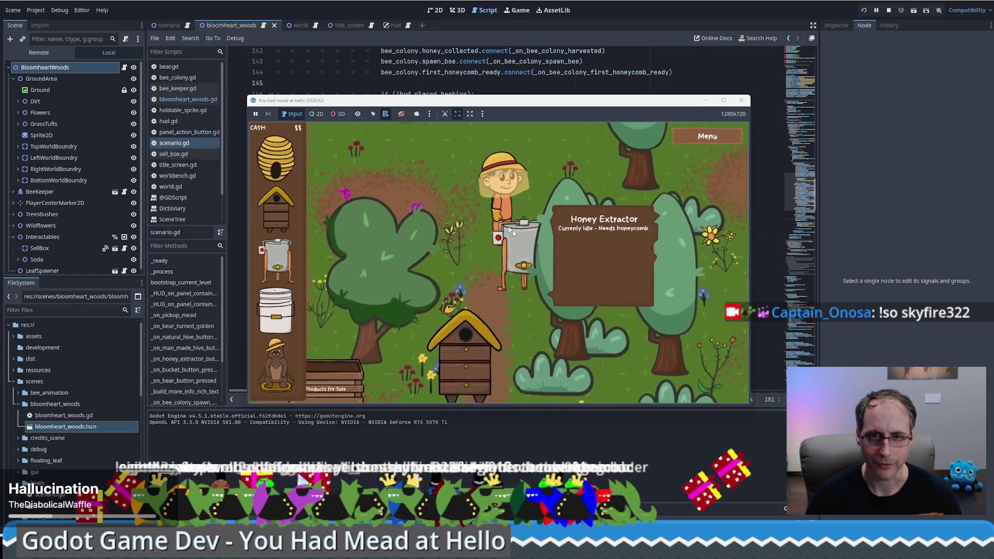
{"action": "key", "text": "Down"}
{"action": "key", "text": "Left"}
{"action": "left_click", "coordinate": [276, 310]}
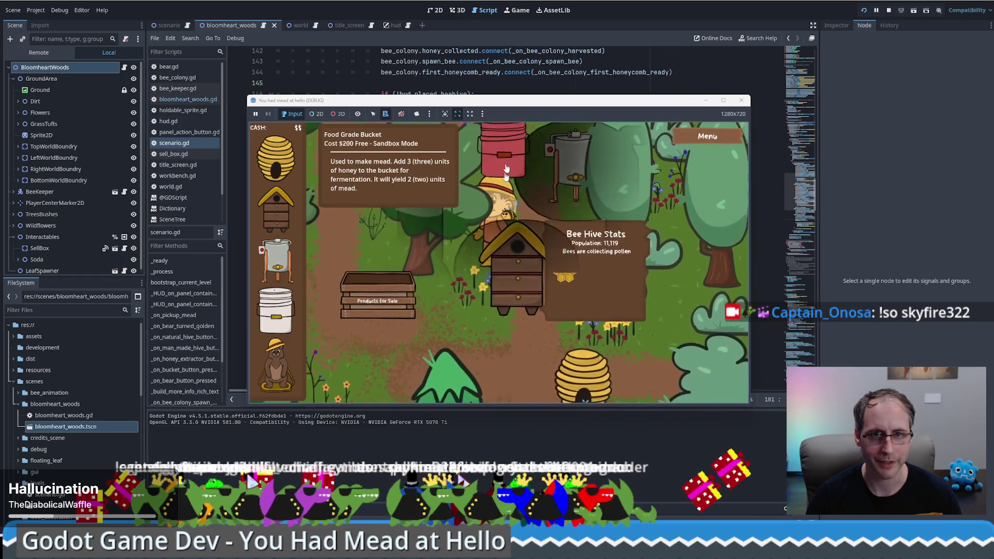
{"action": "left_click", "coordinate": [479, 138]}
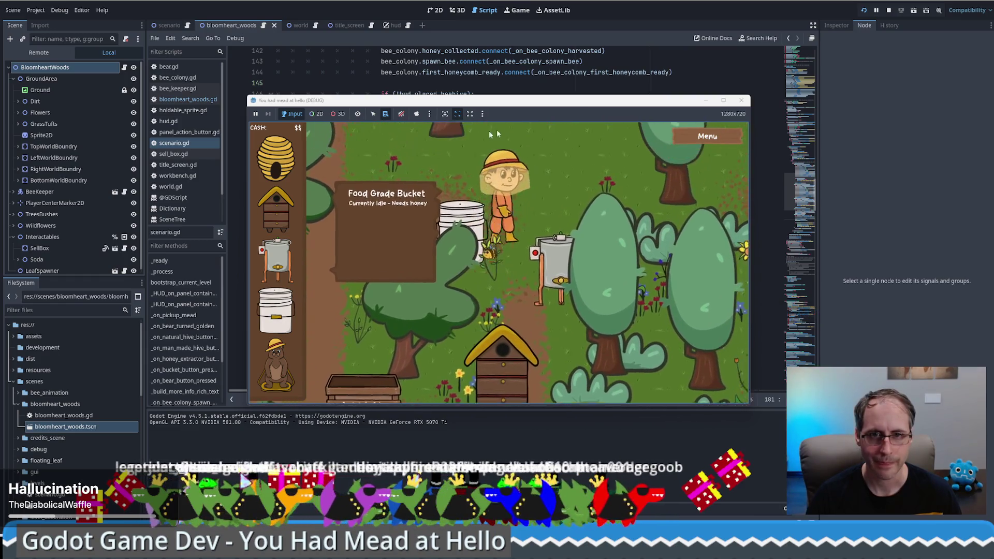
Place the bear statue beside the beekeeper and take the finished mead from the bucket.
{"action": "key", "text": "Up"}
{"action": "key", "text": "Left"}
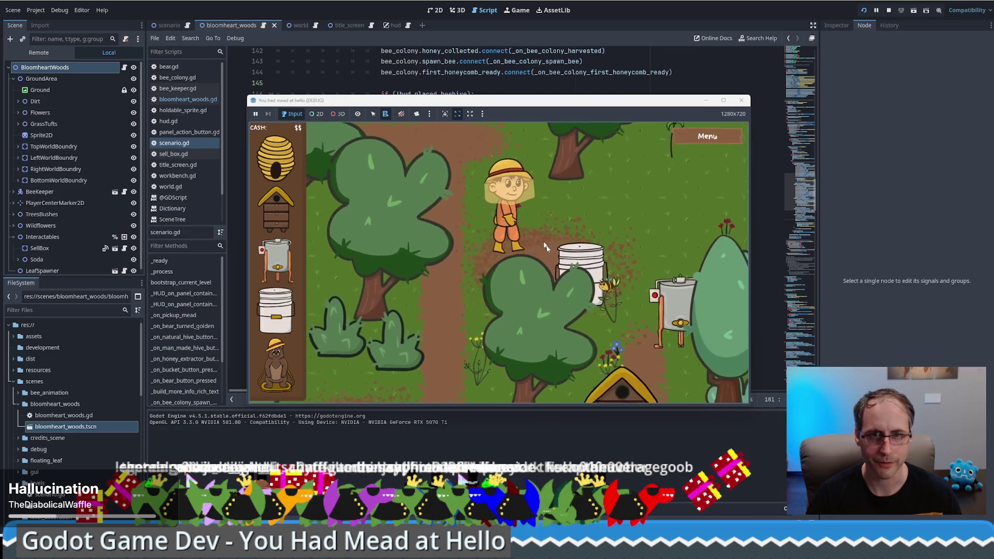
{"action": "left_click", "coordinate": [615, 204]}
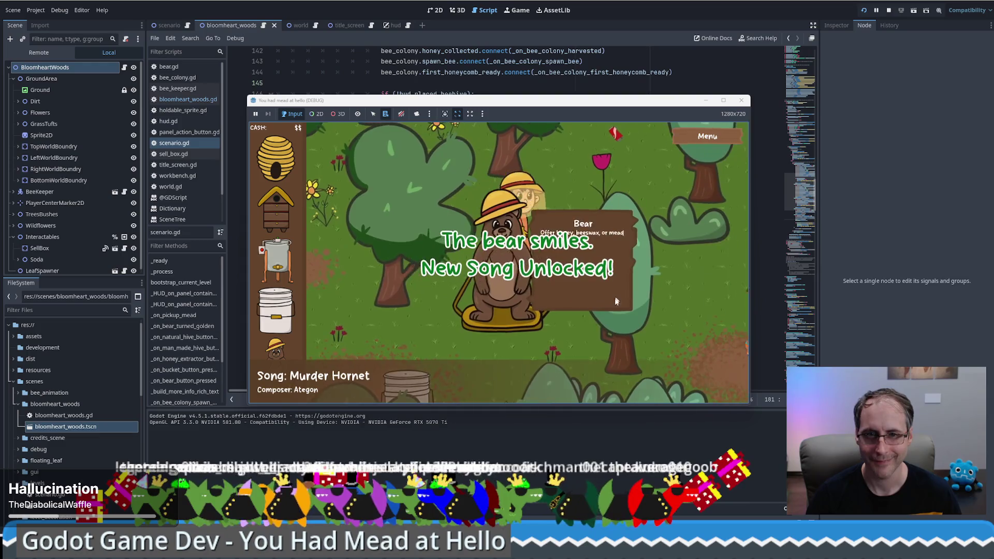
{"action": "left_click", "coordinate": [508, 337]}
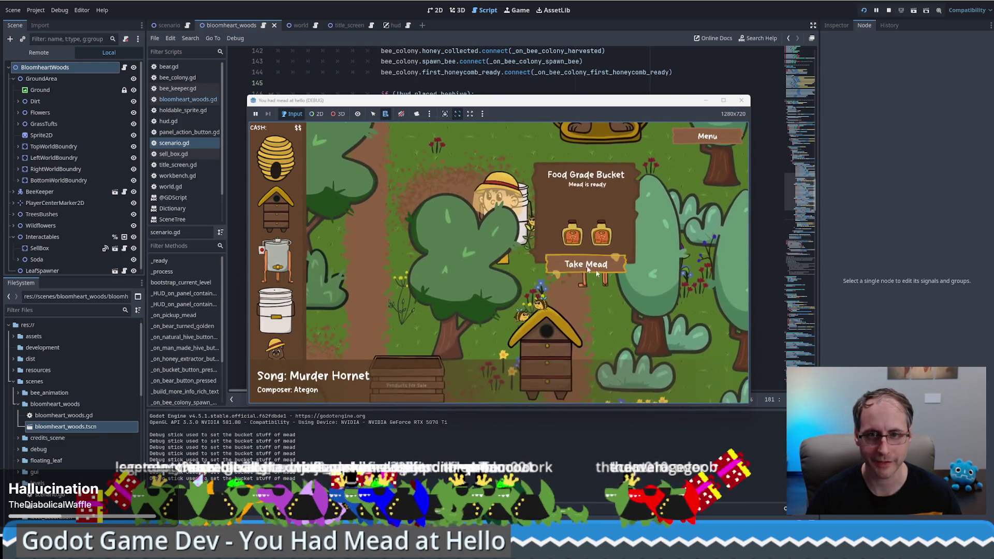
{"action": "left_click", "coordinate": [588, 269]}
{"action": "left_click", "coordinate": [453, 322]}
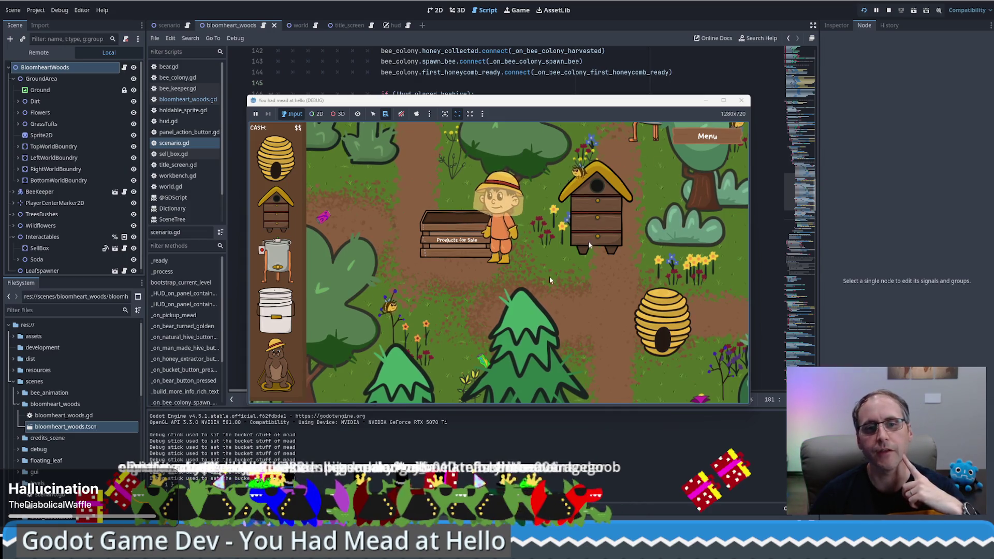
Stop the game and open the sell_box script from the FileSystem.
{"action": "key", "text": "F8"}
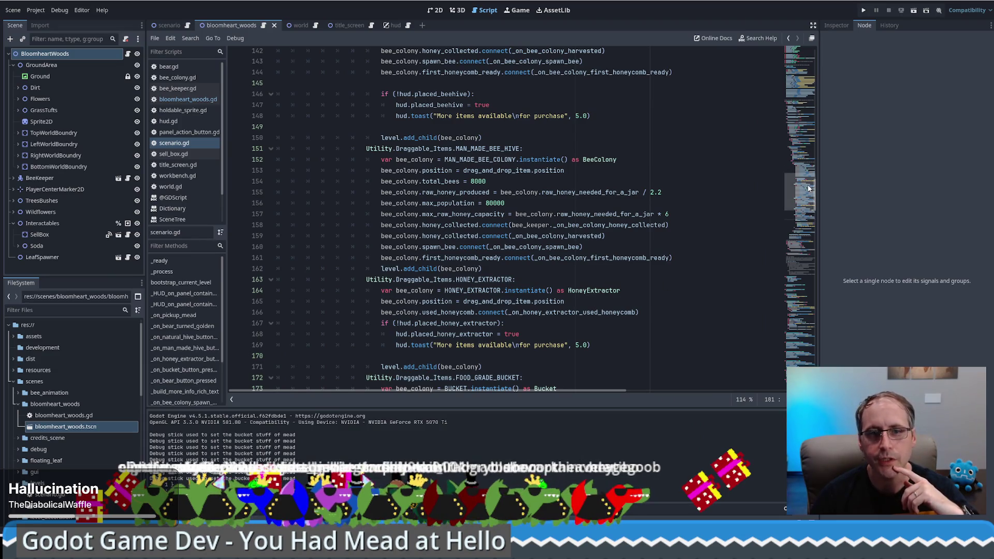
{"action": "scroll", "coordinate": [808, 188], "scroll_direction": "up", "scroll_amount": 20}
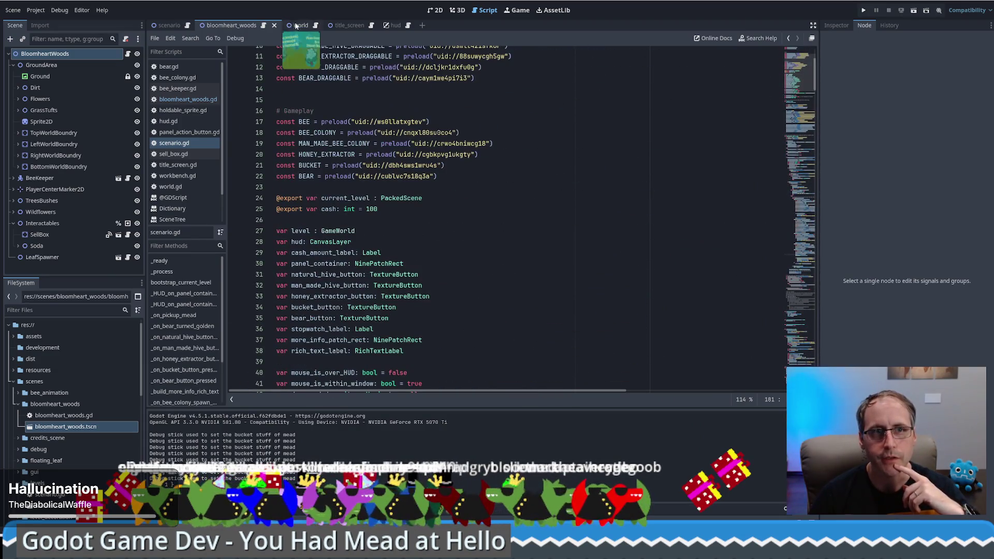
{"action": "left_click", "coordinate": [263, 27]}
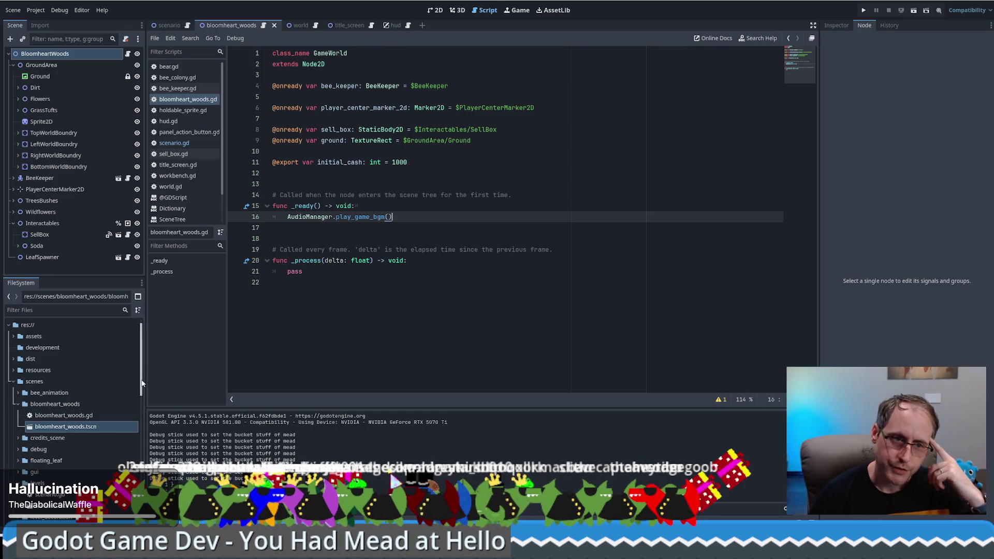
{"action": "left_click_drag", "start_coordinate": [142, 383], "coordinate": [139, 450]}
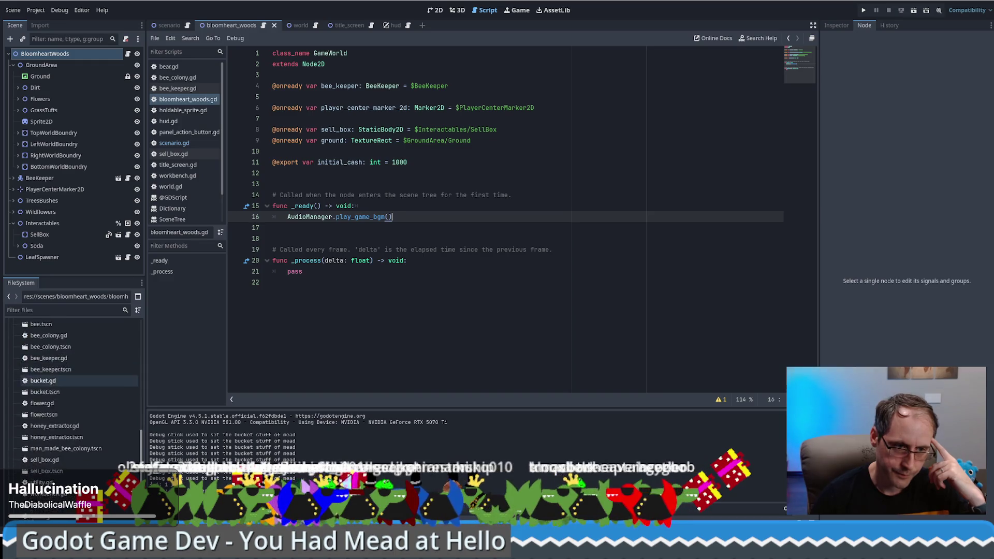
{"action": "scroll", "coordinate": [103, 456], "scroll_direction": "down", "scroll_amount": 1}
{"action": "left_click", "coordinate": [41, 447]}
{"action": "double_click", "coordinate": [56, 435]}
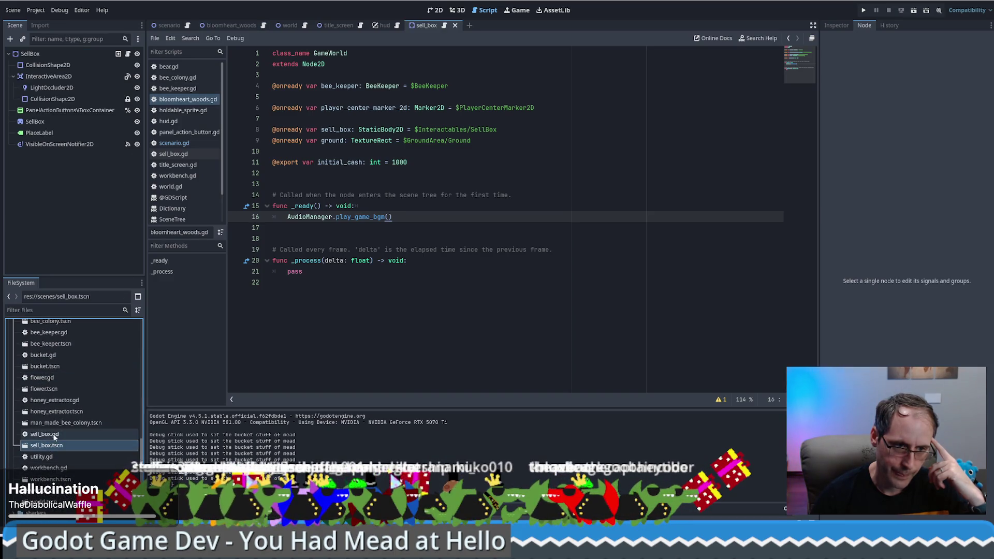
Select the 'placed' signal in sell_box.gd and search for 'placed' in scenario.gd.
{"action": "scroll", "coordinate": [550, 190], "scroll_direction": "down", "scroll_amount": 20}
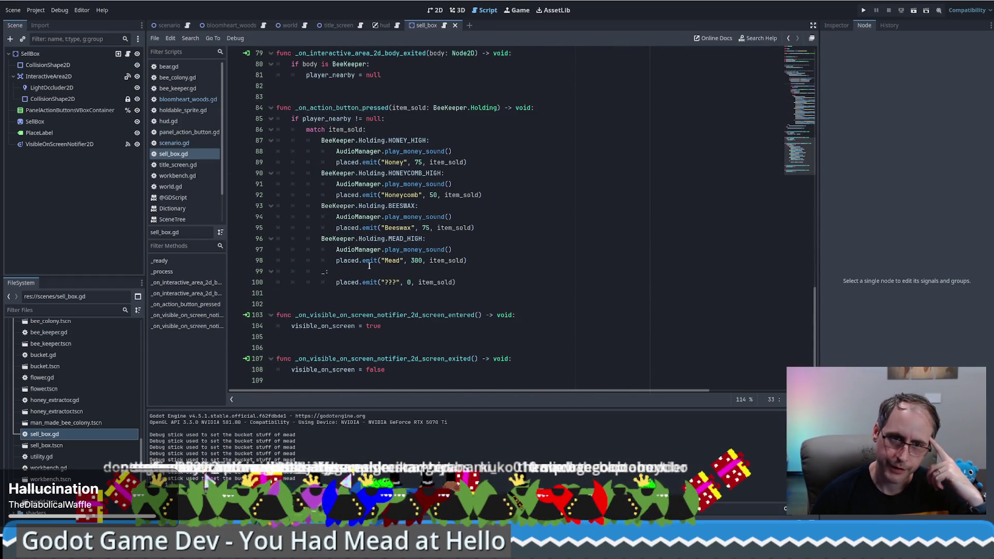
{"action": "left_click", "coordinate": [355, 263]}
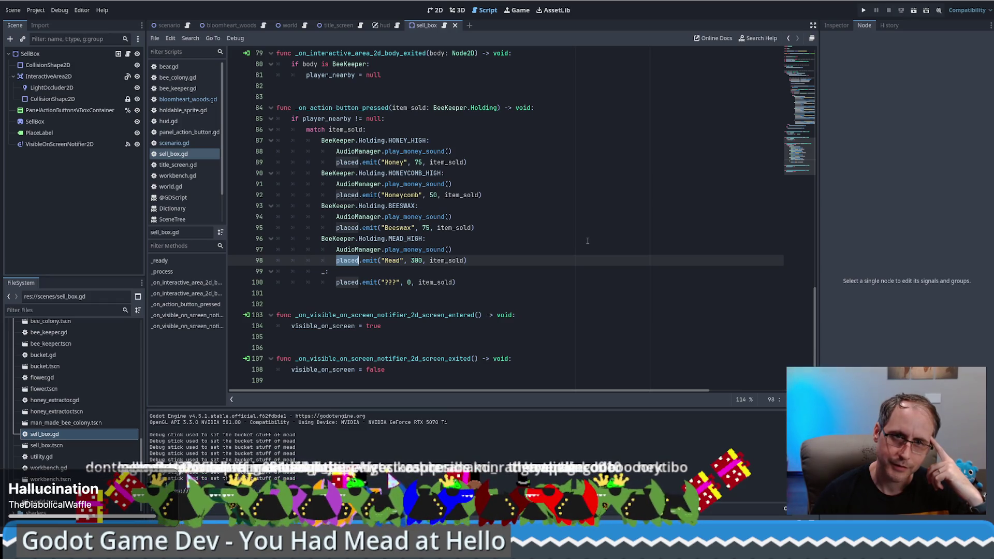
{"action": "scroll", "coordinate": [588, 241], "scroll_direction": "up", "scroll_amount": 20}
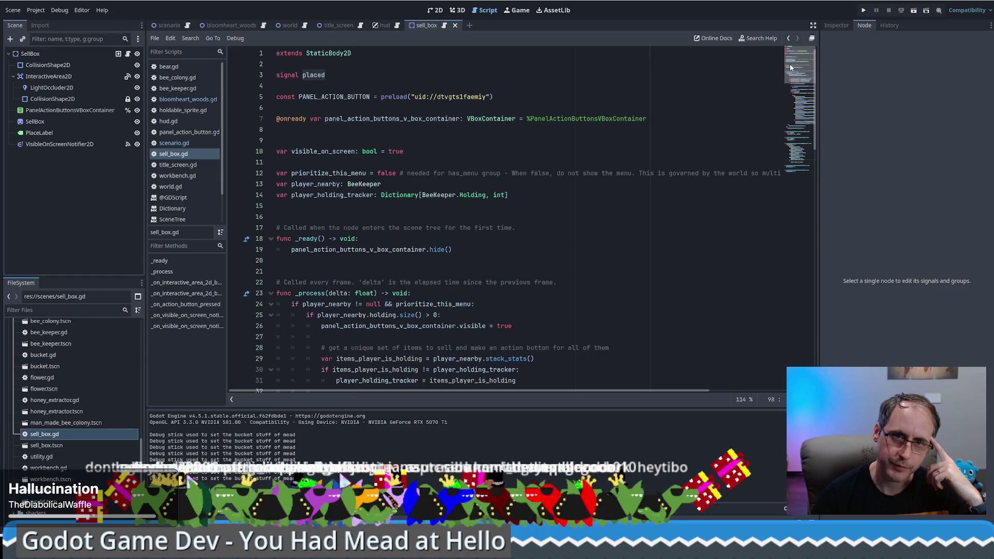
{"action": "double_click", "coordinate": [309, 76]}
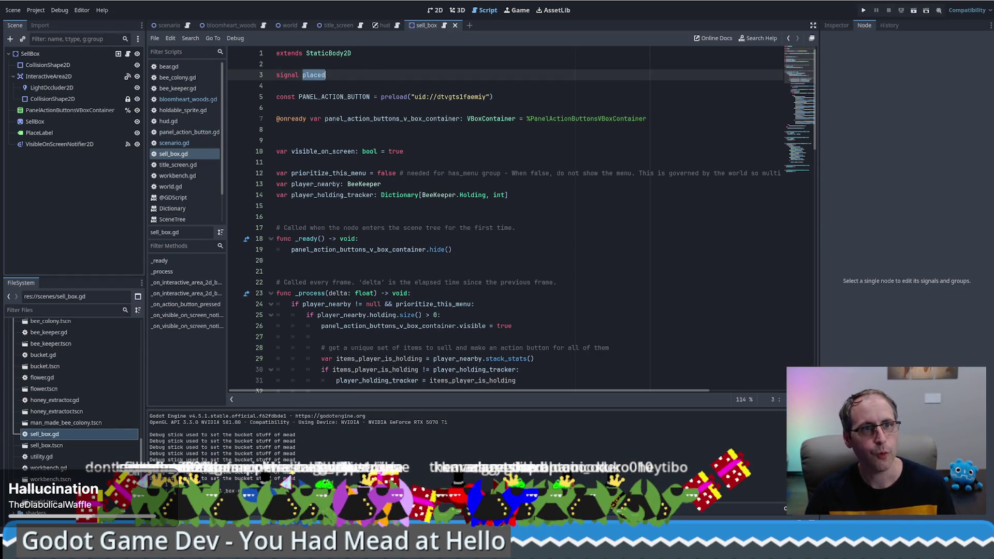
{"action": "left_click", "coordinate": [183, 27]}
{"action": "key", "text": "ctrl+f"}
{"action": "type", "text": "placed"}
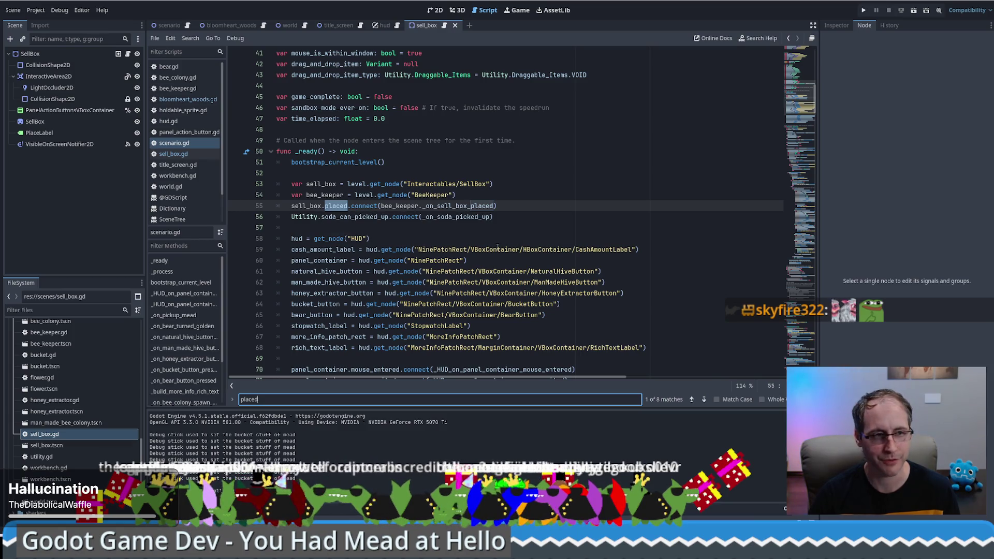
Run a fresh playtest placing a honey extractor, then stop it and return to line 55 of scenario.gd.
{"action": "left_click", "coordinate": [864, 10]}
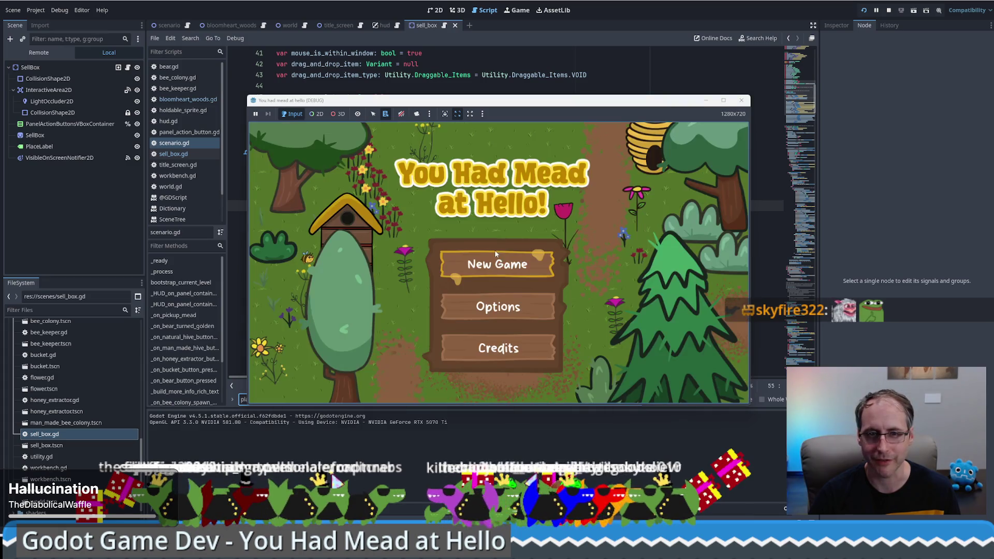
{"action": "left_click", "coordinate": [500, 267]}
{"action": "left_click", "coordinate": [277, 259]}
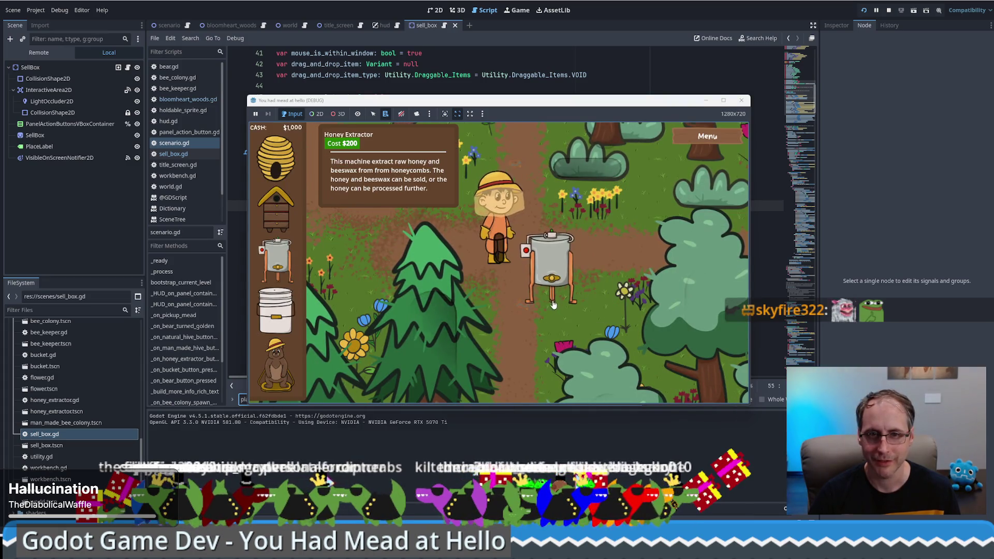
{"action": "left_click", "coordinate": [528, 259]}
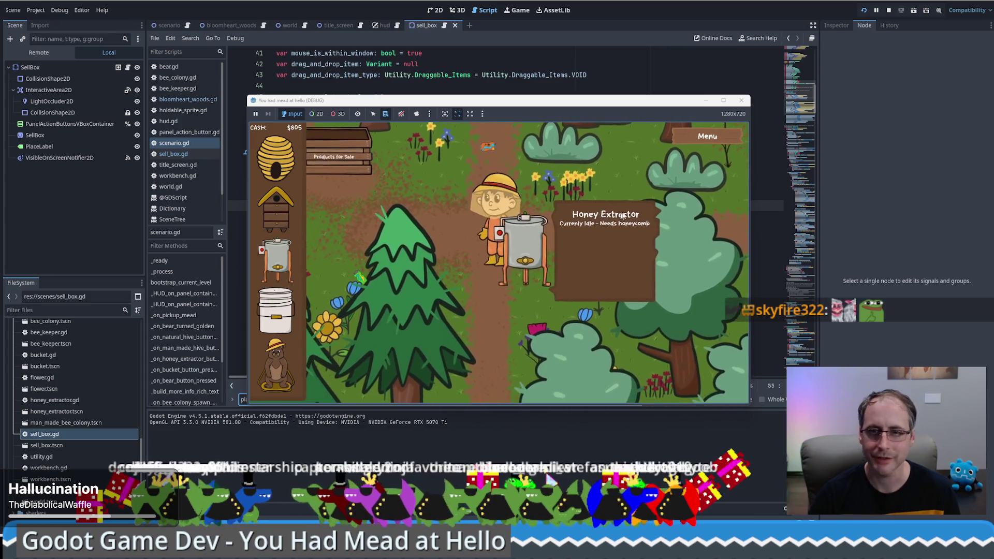
{"action": "key", "text": "F8"}
{"action": "left_click", "coordinate": [456, 205]}
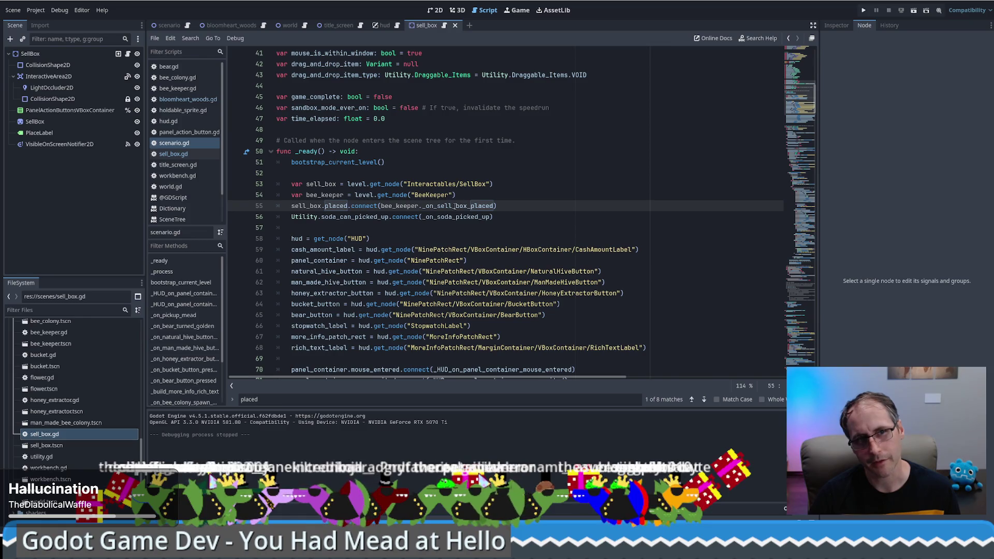
Check hud.gd, then collapse _process, _on_bear_turned_golden, _on_pickup_mead and _on_natural_hive_button_pressed in scenario.gd.
{"action": "left_click", "coordinate": [397, 26]}
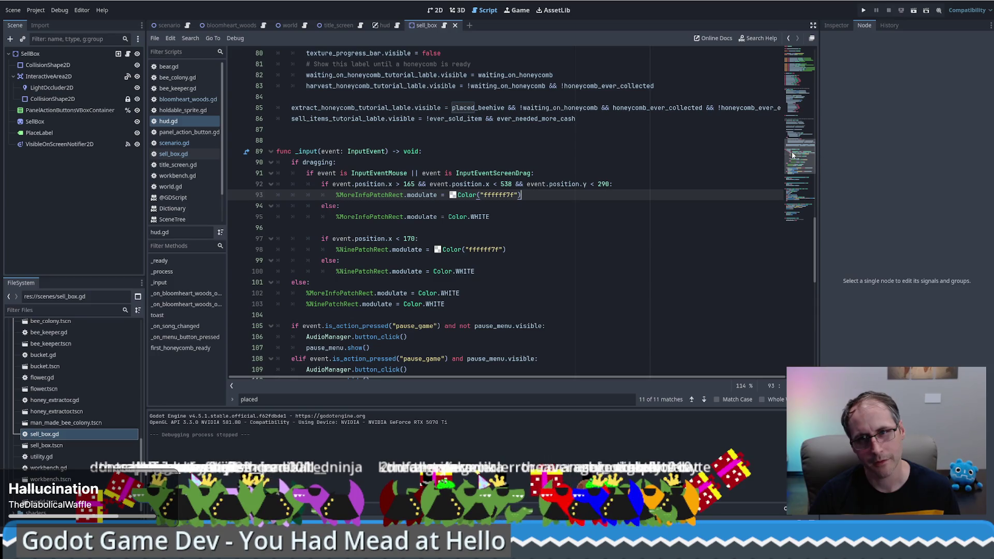
{"action": "scroll", "coordinate": [592, 186], "scroll_direction": "up", "scroll_amount": 5}
{"action": "scroll", "coordinate": [592, 185], "scroll_direction": "down", "scroll_amount": 5}
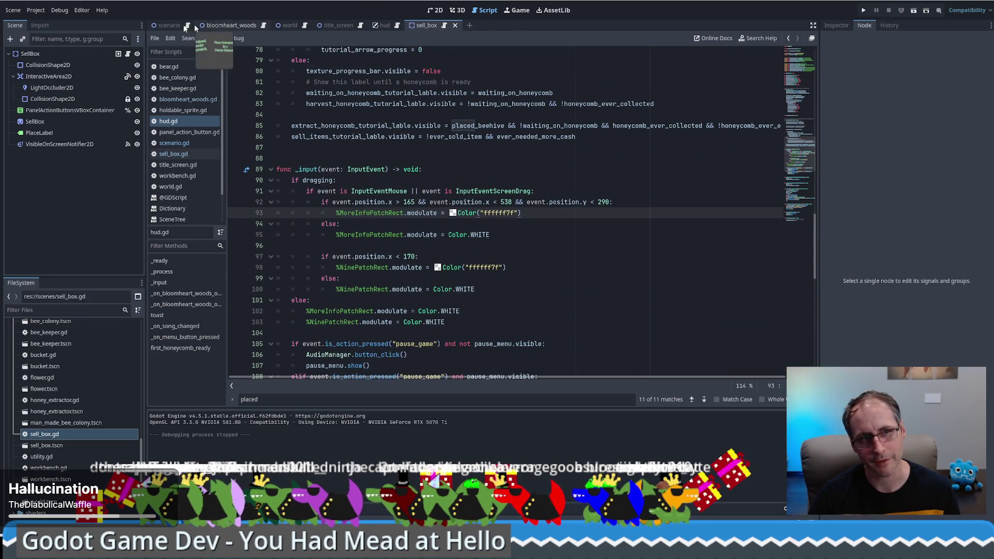
{"action": "left_click", "coordinate": [187, 24]}
{"action": "mouse_move", "coordinate": [800, 104]}
{"action": "left_mouse_down"}
{"action": "mouse_move", "coordinate": [799, 181]}
{"action": "mouse_move", "coordinate": [798, 138]}
{"action": "left_mouse_up"}
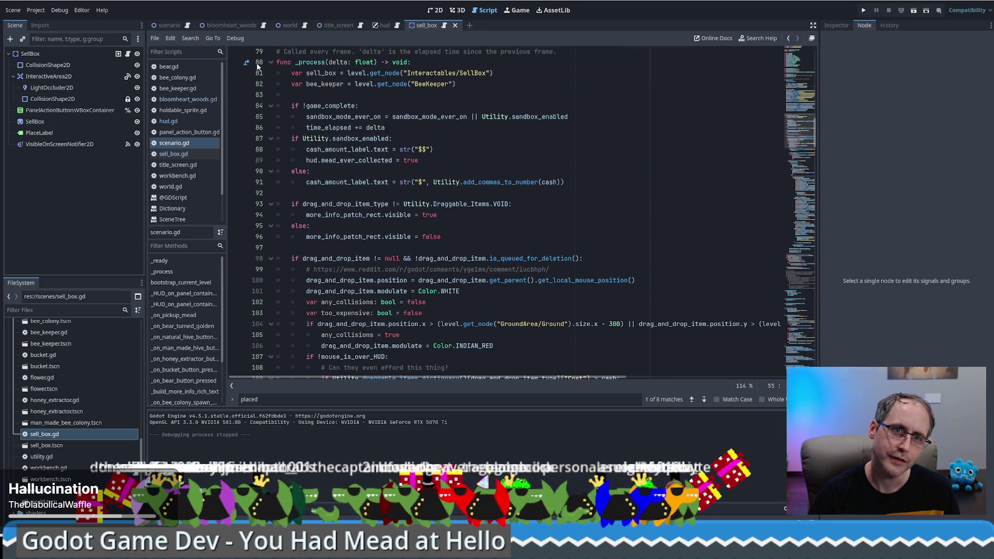
{"action": "key", "text": "alt+f"}
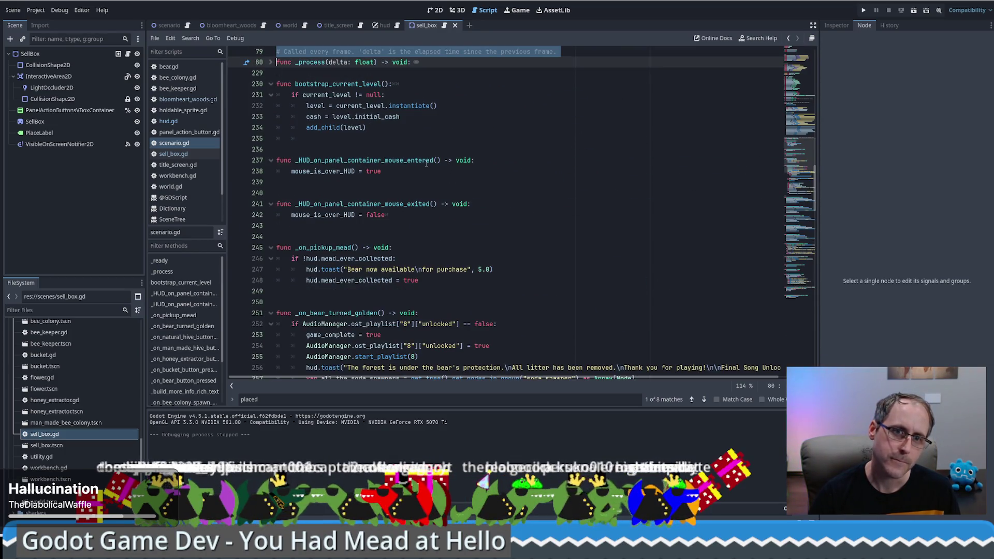
{"action": "left_click", "coordinate": [270, 313]}
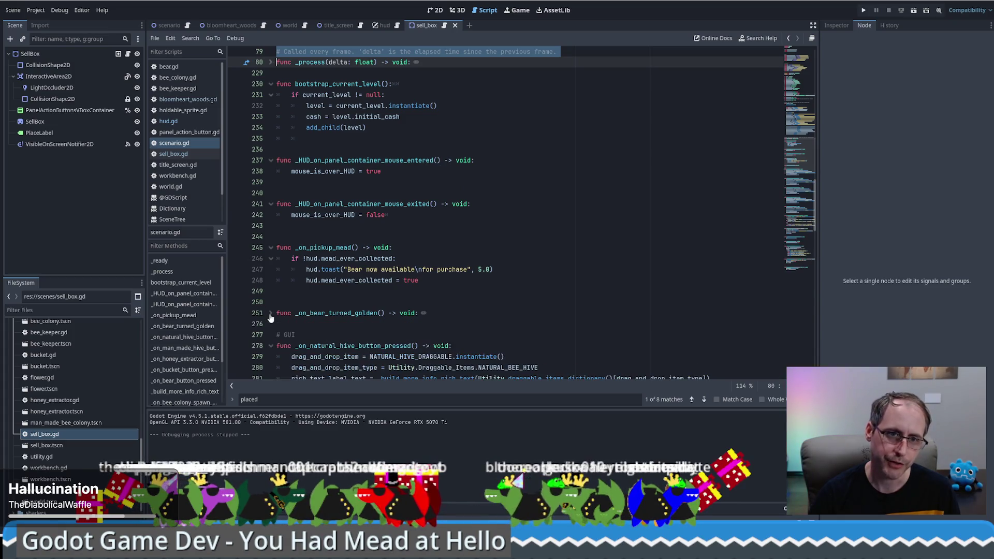
{"action": "left_click", "coordinate": [270, 247]}
{"action": "left_click", "coordinate": [280, 269]}
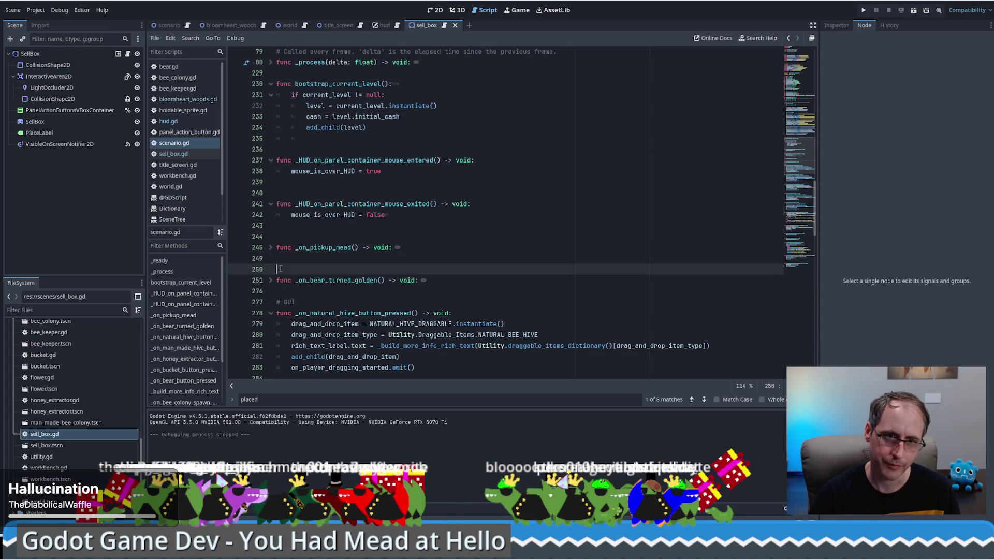
{"action": "left_click", "coordinate": [271, 314]}
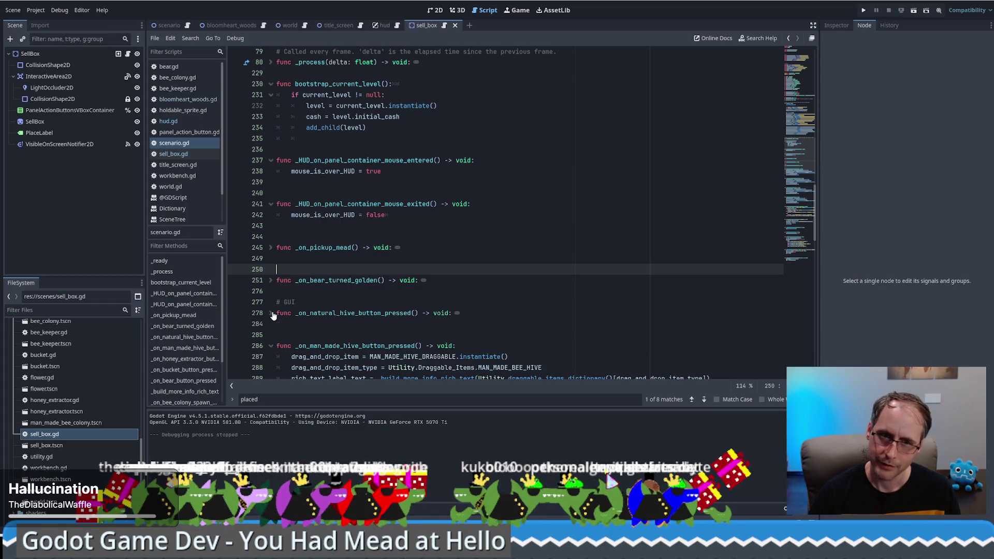
Stop the game, collapse the functions at lines 286, 294 and _on_honey_extractor_used_honeycomb, and select _on_sell_box_placed.
{"action": "scroll", "coordinate": [315, 294], "scroll_direction": "down", "scroll_amount": 3}
{"action": "left_click", "coordinate": [270, 248]}
{"action": "left_click", "coordinate": [271, 280]}
{"action": "scroll", "coordinate": [279, 253], "scroll_direction": "down", "scroll_amount": 6}
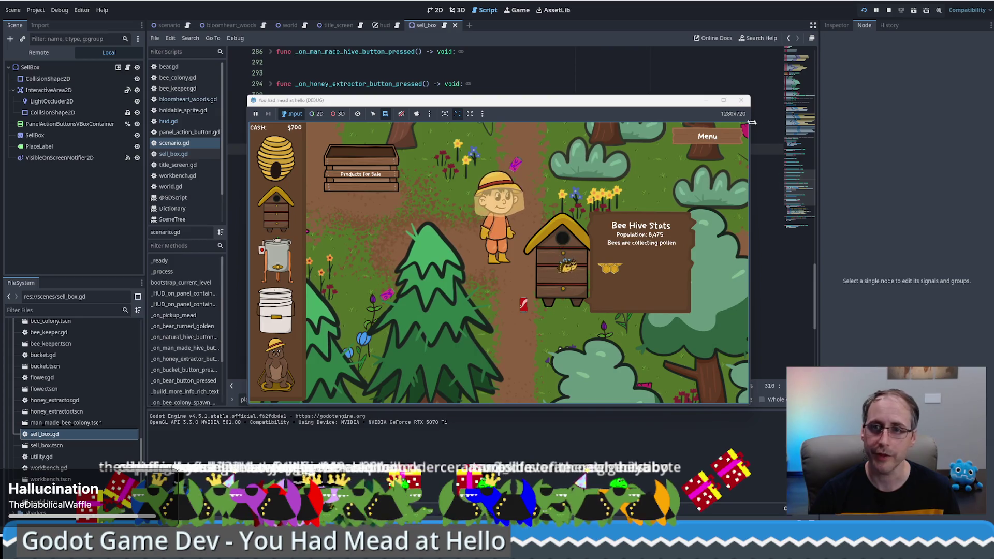
{"action": "key", "text": "F8"}
{"action": "scroll", "coordinate": [549, 246], "scroll_direction": "down", "scroll_amount": 1}
{"action": "scroll", "coordinate": [549, 246], "scroll_direction": "down", "scroll_amount": 1}
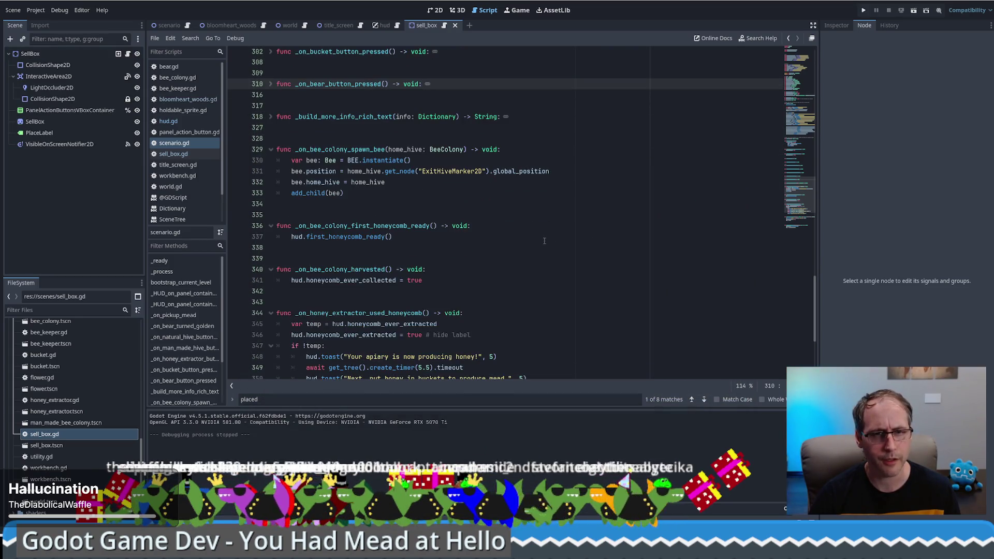
{"action": "left_click", "coordinate": [270, 313]}
{"action": "scroll", "coordinate": [366, 297], "scroll_direction": "down", "scroll_amount": 3}
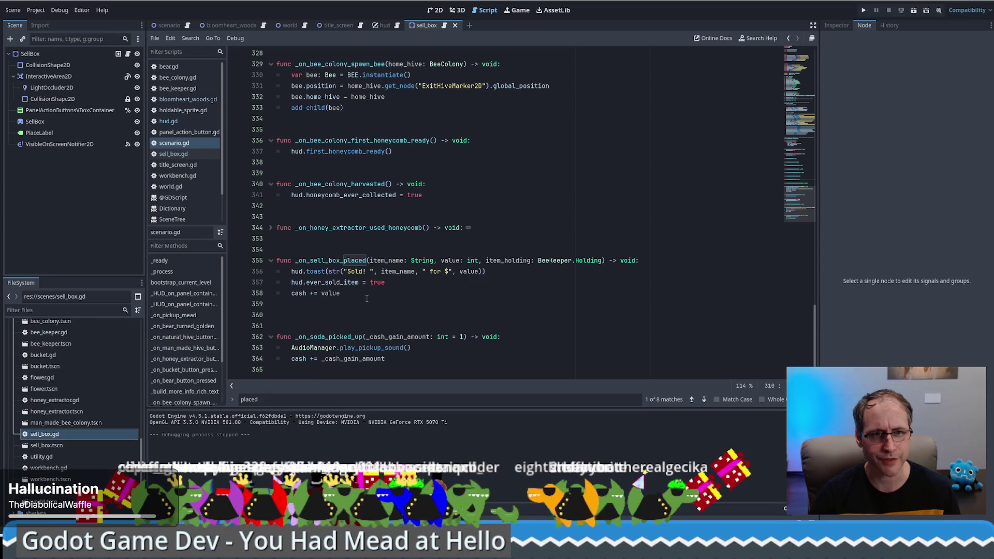
{"action": "double_click", "coordinate": [333, 260]}
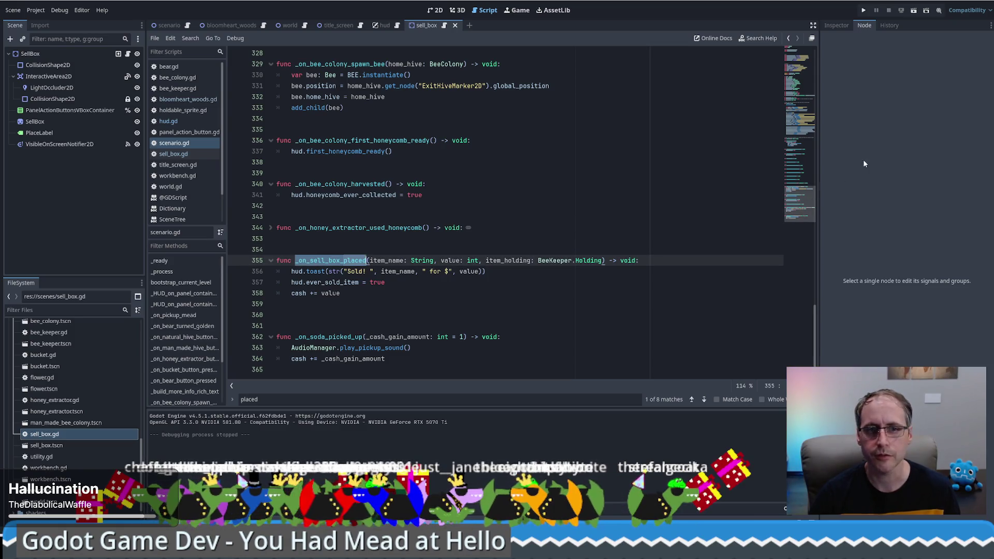
Duplicate the line 55 sell box connection without bee_keeper, save scenario.gd and run with F5.
{"action": "left_click", "coordinate": [807, 122]}
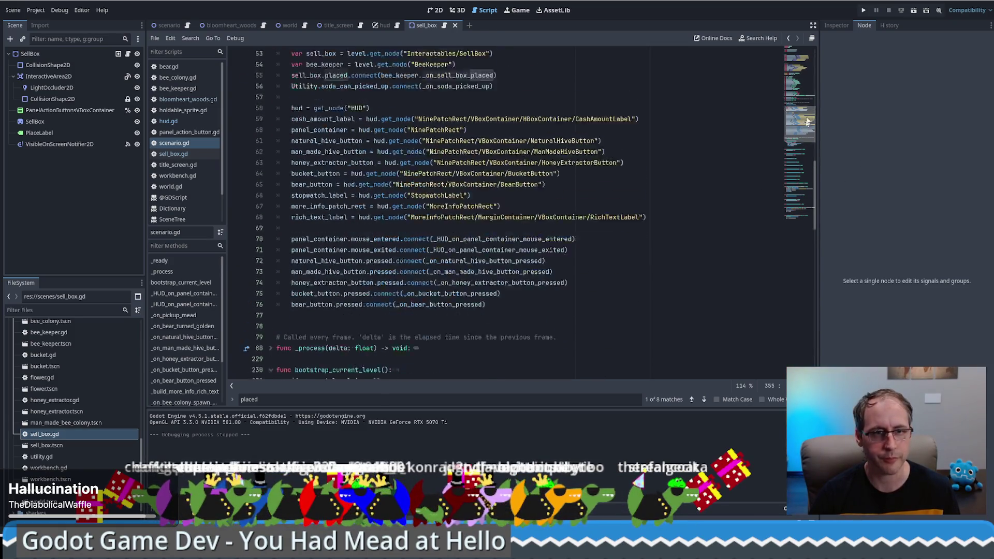
{"action": "left_click_drag", "start_coordinate": [807, 122], "coordinate": [809, 117]}
{"action": "left_click", "coordinate": [511, 151]}
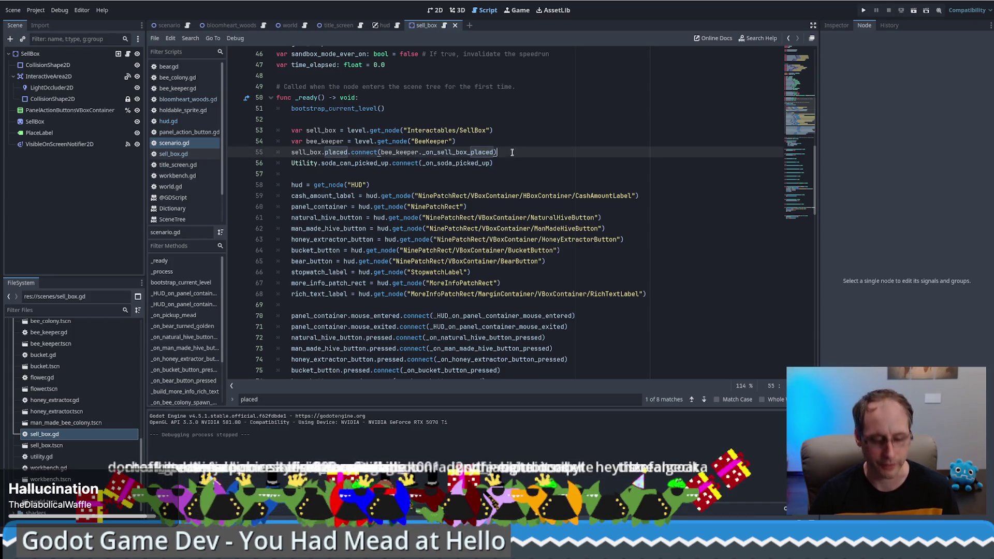
{"action": "key", "text": "ctrl+shift+d"}
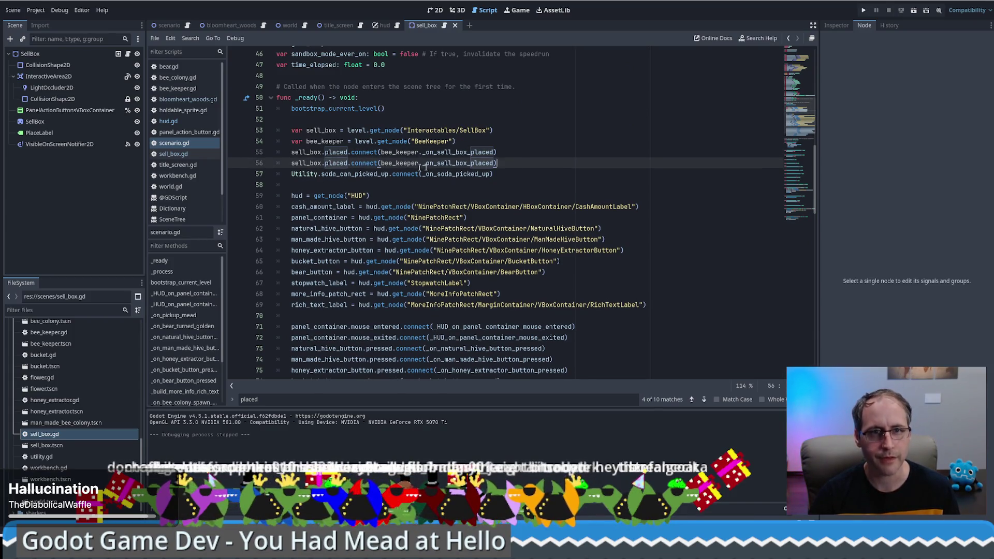
{"action": "double_click", "coordinate": [405, 163]}
{"action": "key", "text": "BackSpace"}
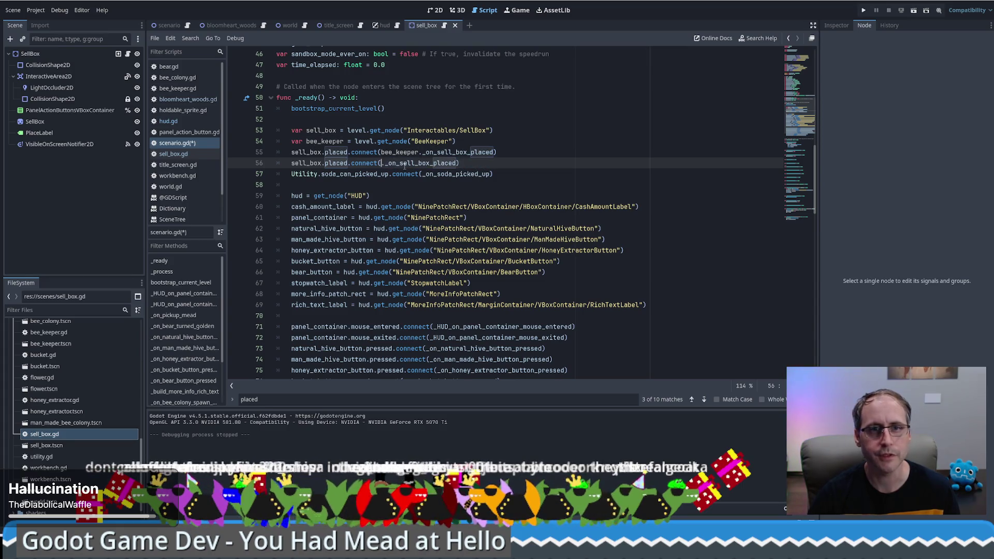
{"action": "key", "text": "ctrl+s"}
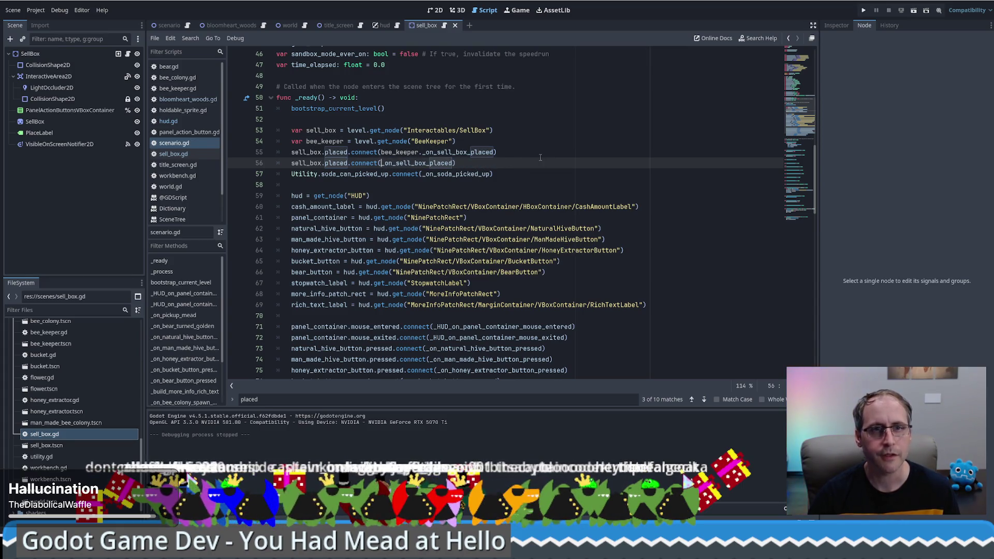
{"action": "key", "text": "F5"}
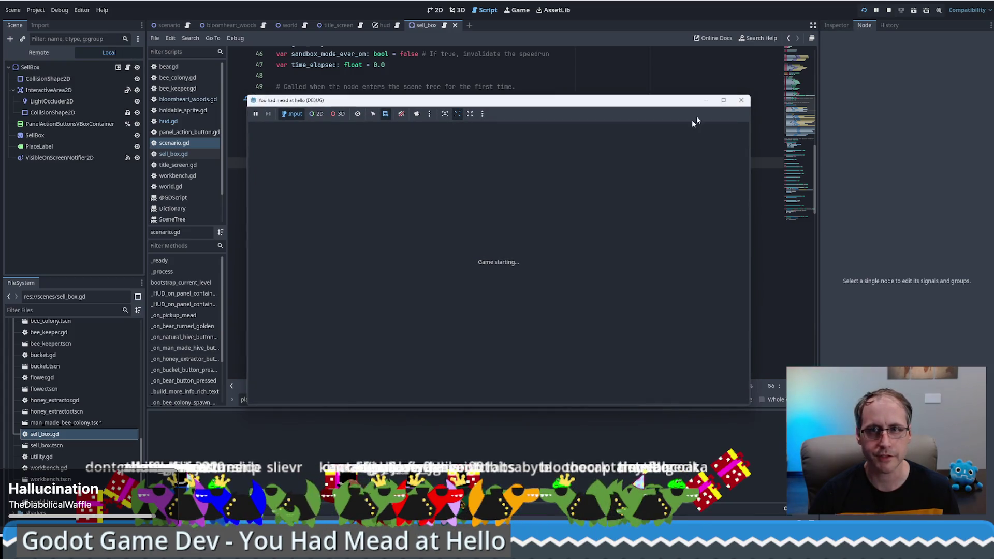
Maximize the game window, place a beehive and sell its honeycomb for $50.
{"action": "left_click", "coordinate": [725, 101]}
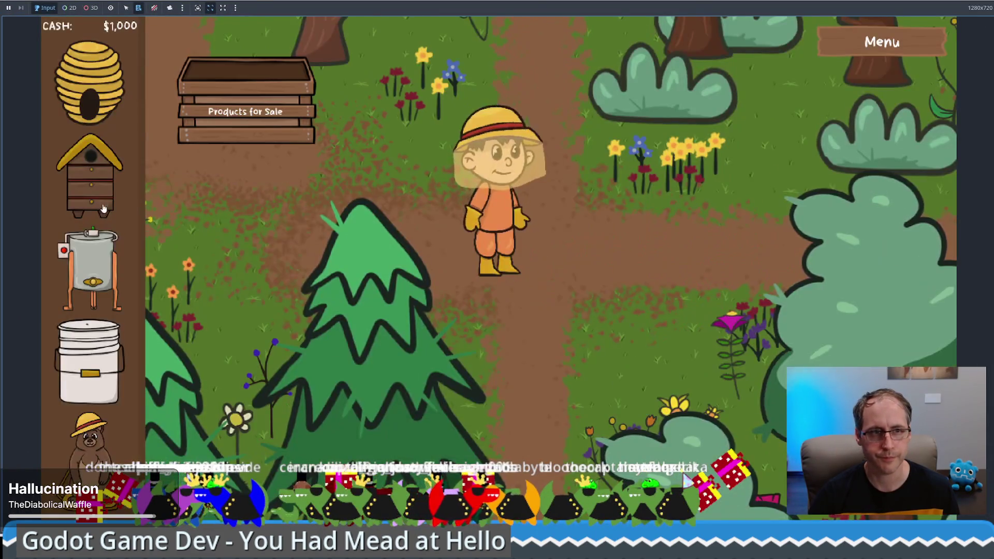
{"action": "left_click", "coordinate": [621, 325]}
{"action": "left_click", "coordinate": [722, 337]}
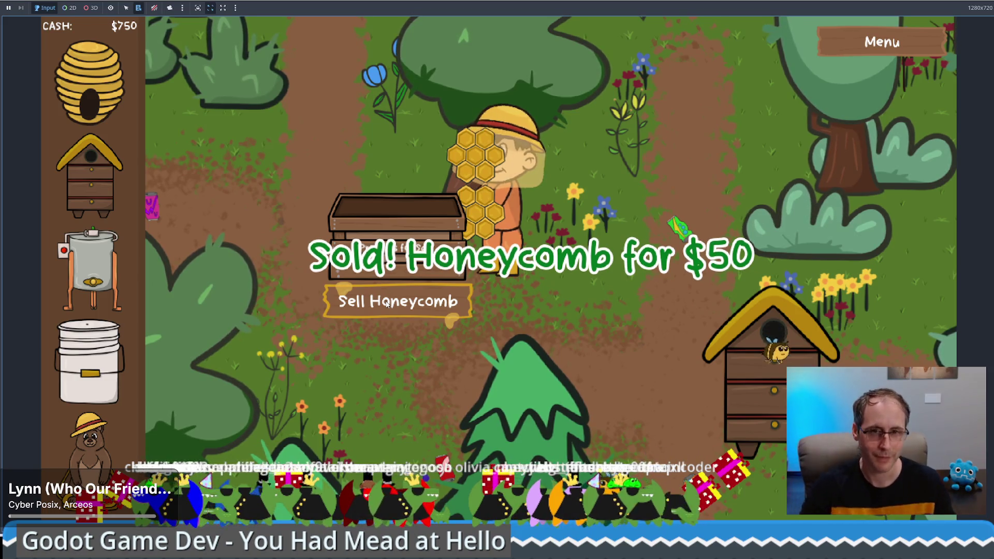
{"action": "double_click", "coordinate": [386, 303]}
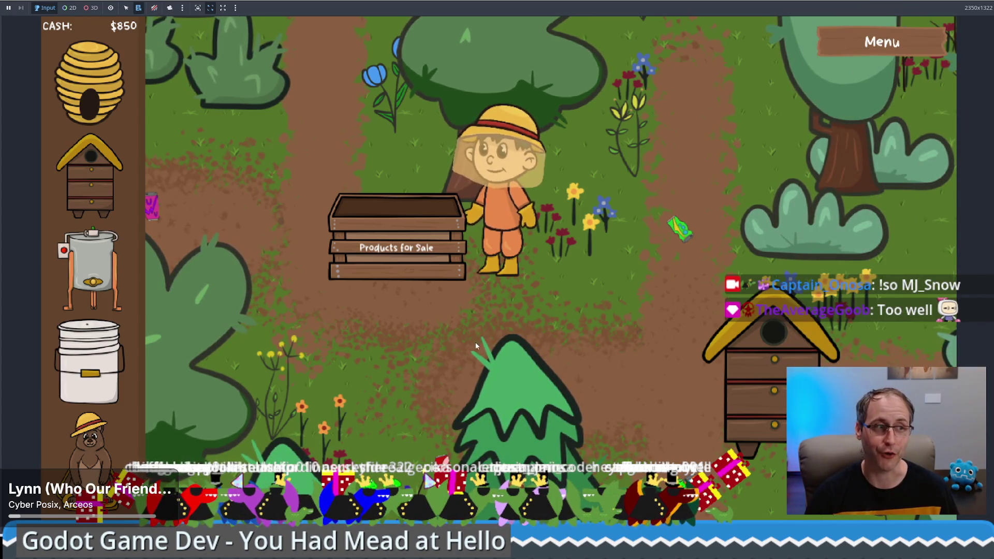
{"action": "left_click", "coordinate": [772, 372]}
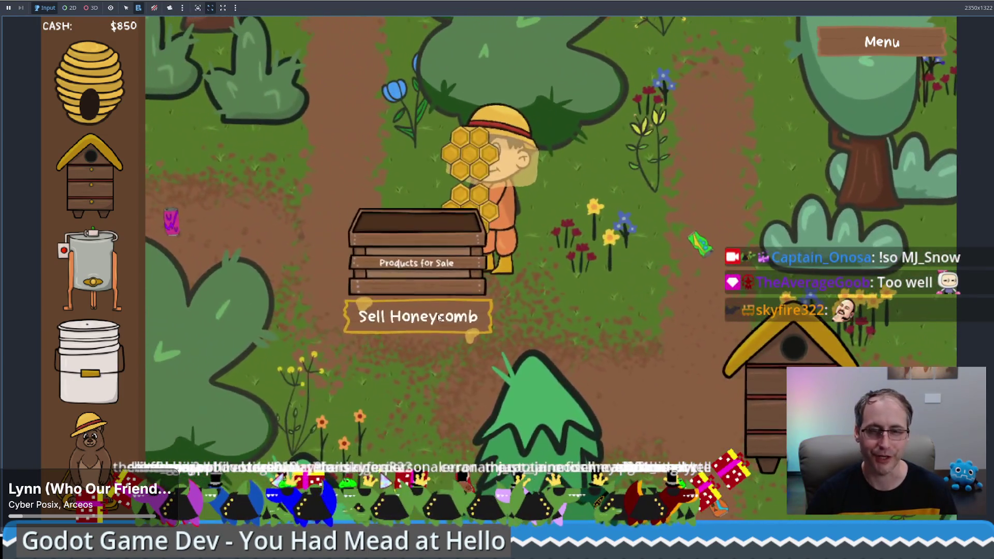
{"action": "left_click", "coordinate": [439, 317]}
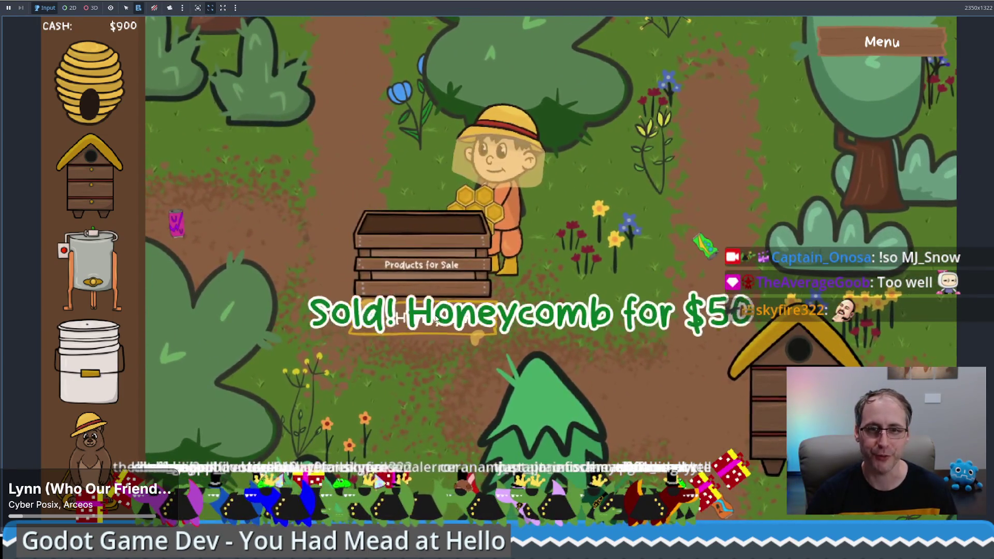
Buy and place a food grade bucket, then take and sell its mead for $300.
{"action": "mouse_move", "coordinate": [133, 367]}
{"action": "left_mouse_down"}
{"action": "mouse_move", "coordinate": [555, 184]}
{"action": "mouse_move", "coordinate": [596, 207]}
{"action": "left_mouse_up"}
{"action": "left_click", "coordinate": [674, 265]}
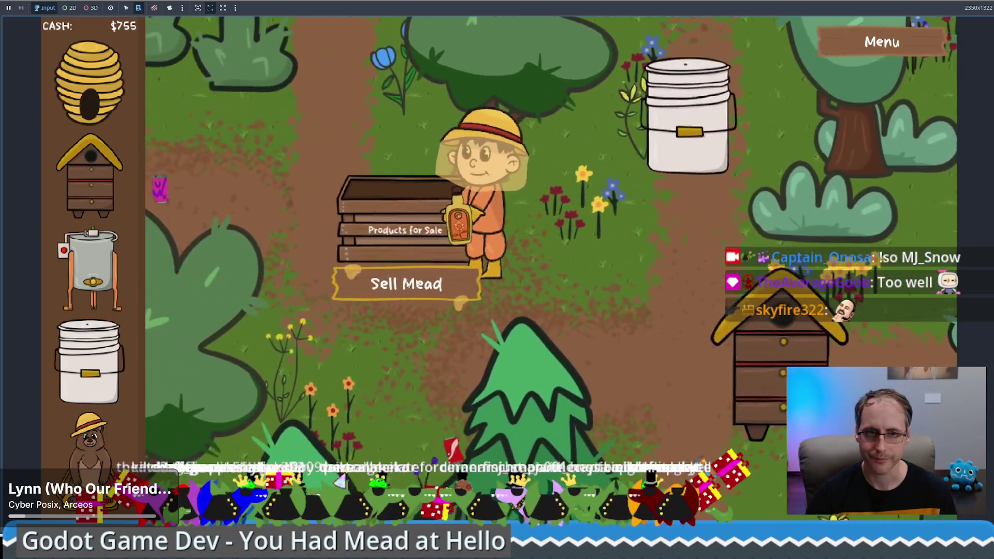
{"action": "left_click", "coordinate": [379, 284]}
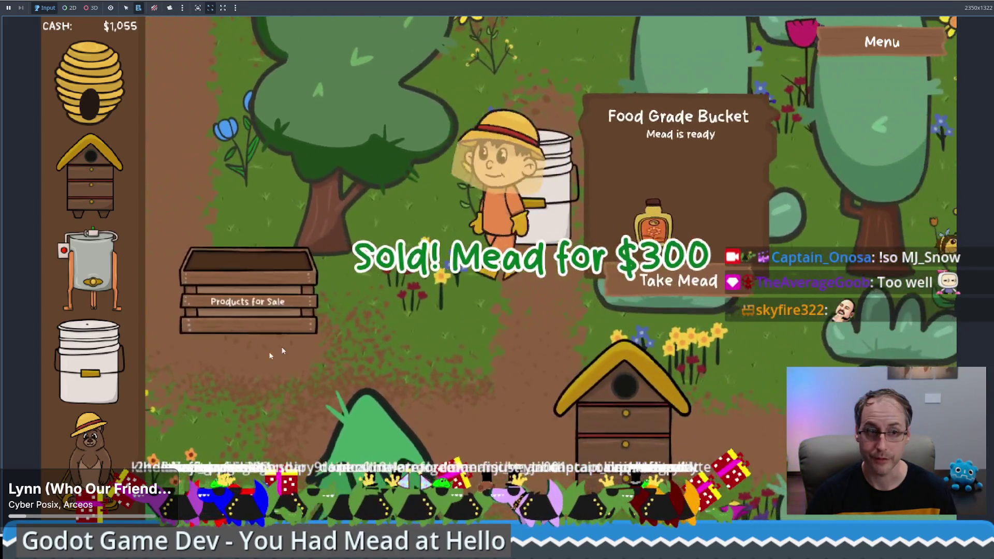
Buy and place the bear statue, pick up the pink soda can and collect the cash drop.
{"action": "left_click", "coordinate": [679, 279]}
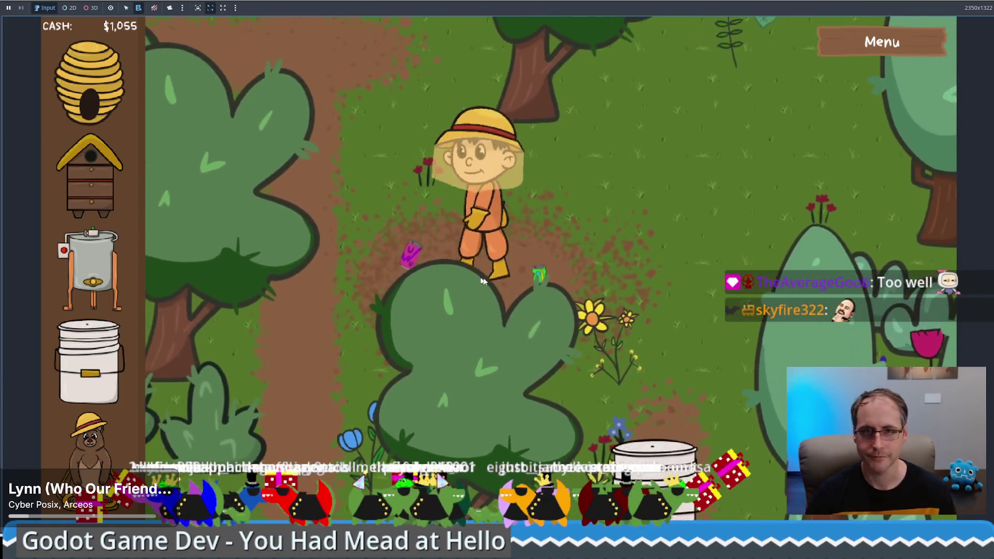
{"action": "left_click", "coordinate": [647, 300]}
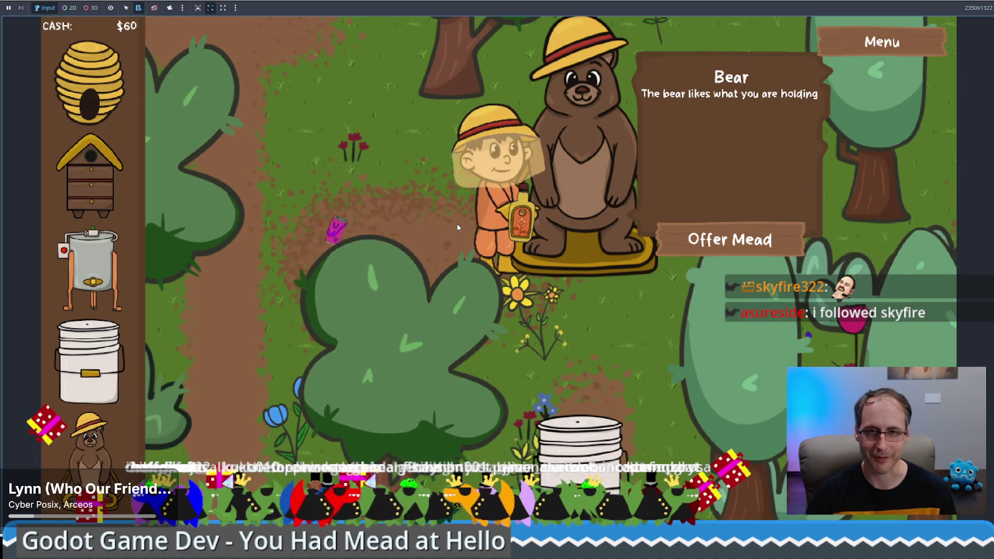
{"action": "left_click", "coordinate": [481, 236]}
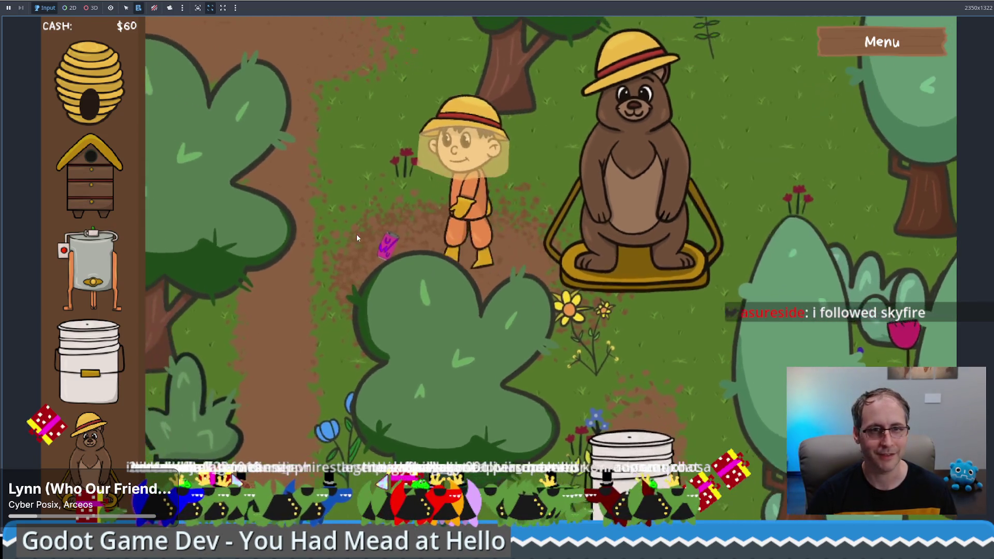
{"action": "left_click", "coordinate": [356, 234]}
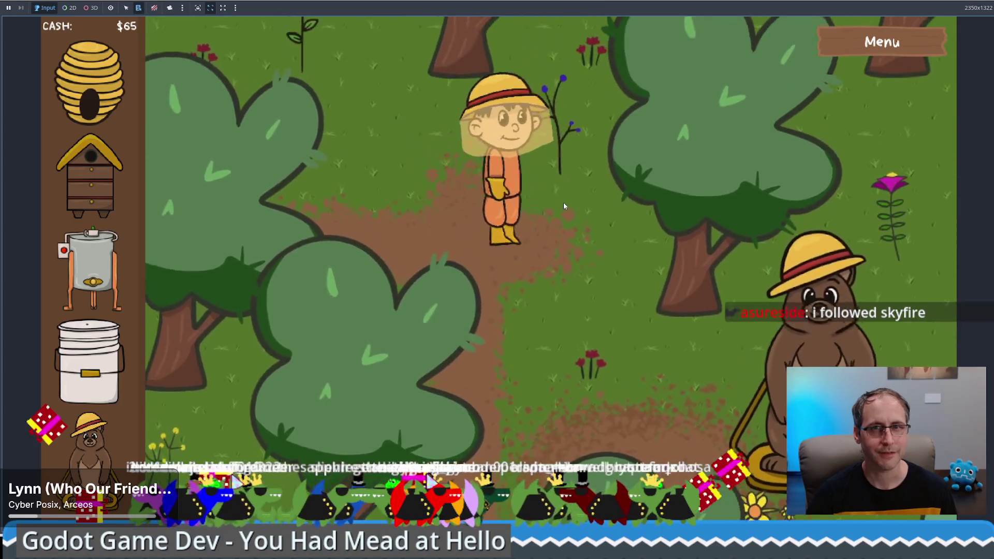
{"action": "left_click", "coordinate": [563, 206]}
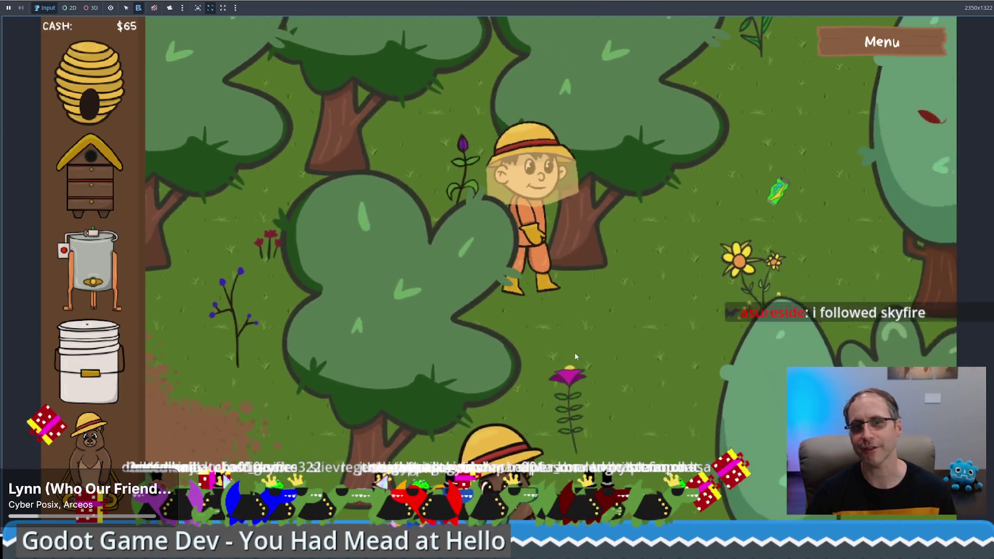
{"action": "left_click", "coordinate": [622, 149]}
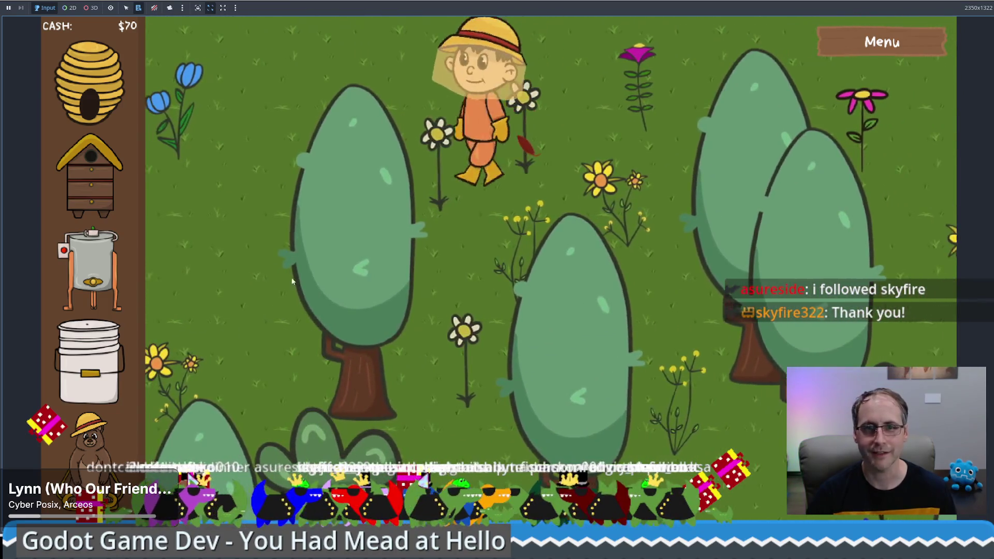
Walk back past the bear and try placing a second $200 Food Grade Bucket with only $70.
{"action": "left_click", "coordinate": [293, 281]}
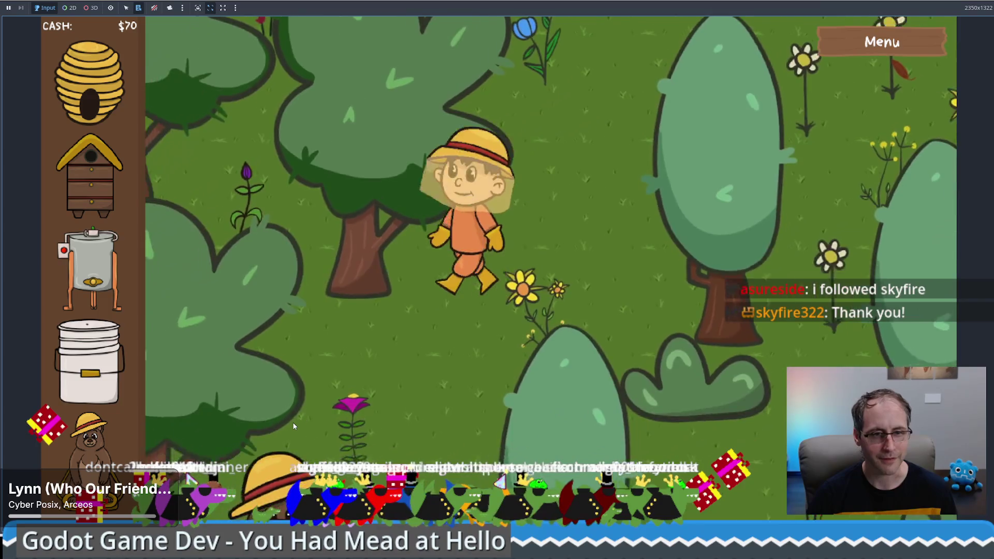
{"action": "mouse_move", "coordinate": [450, 386]}
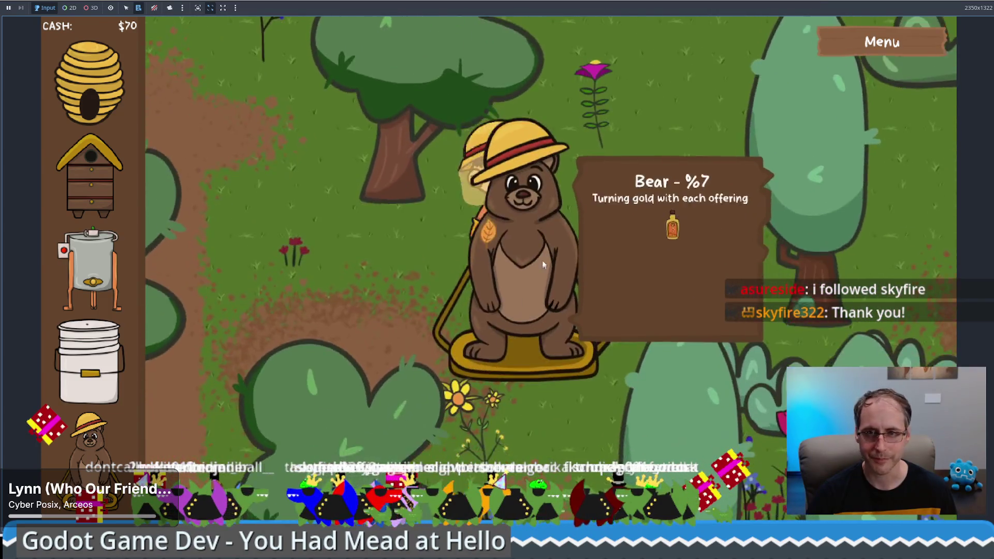
{"action": "left_click", "coordinate": [529, 387]}
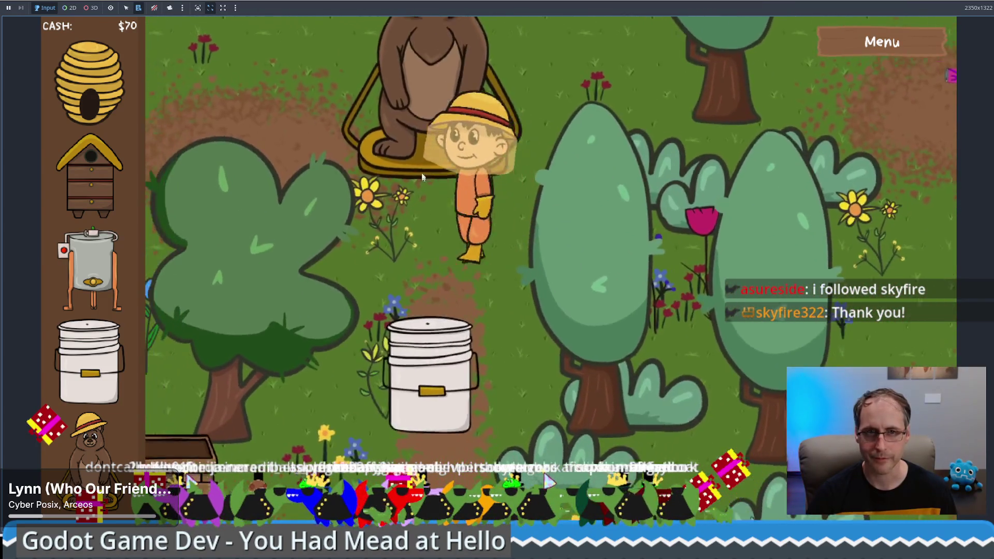
{"action": "left_click", "coordinate": [422, 178]}
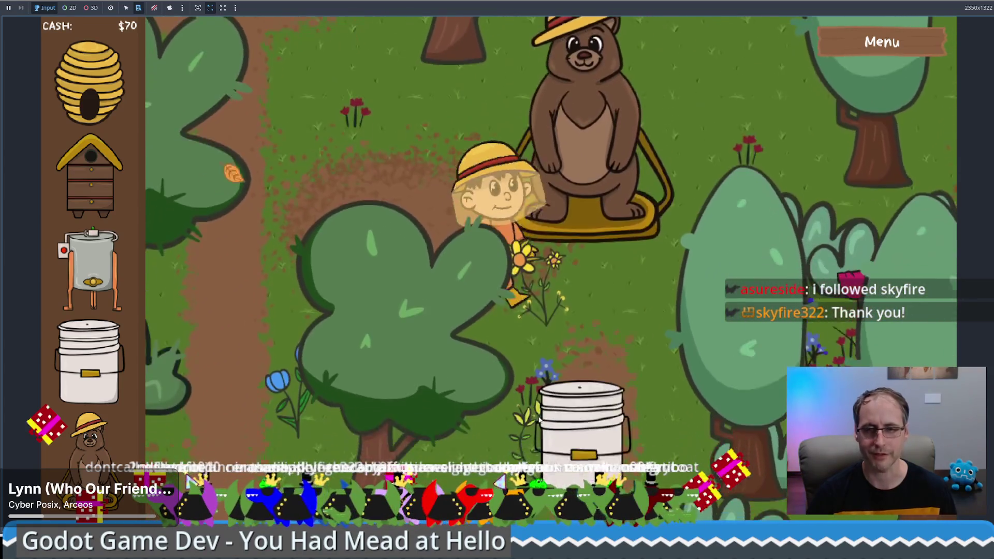
{"action": "left_click", "coordinate": [538, 420]}
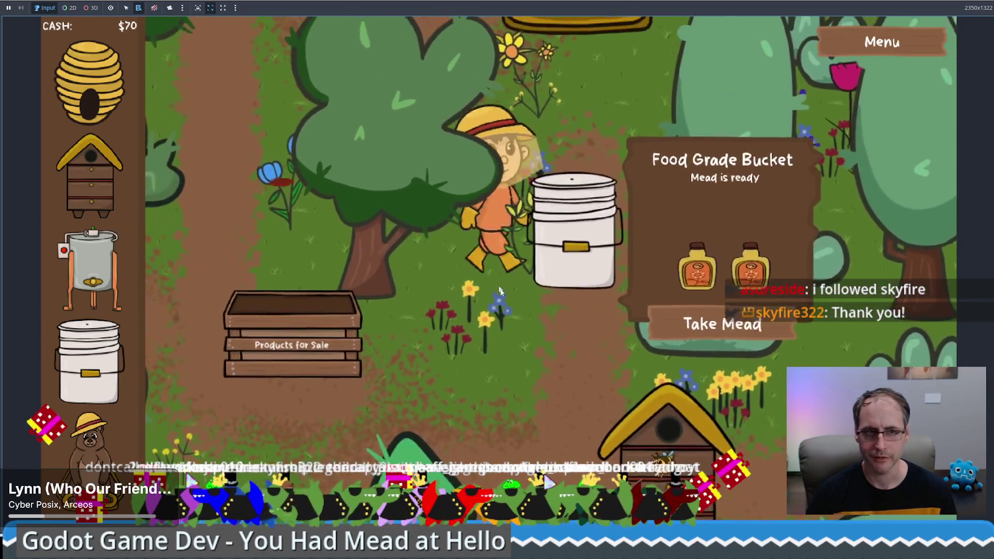
{"action": "left_click", "coordinate": [487, 129]}
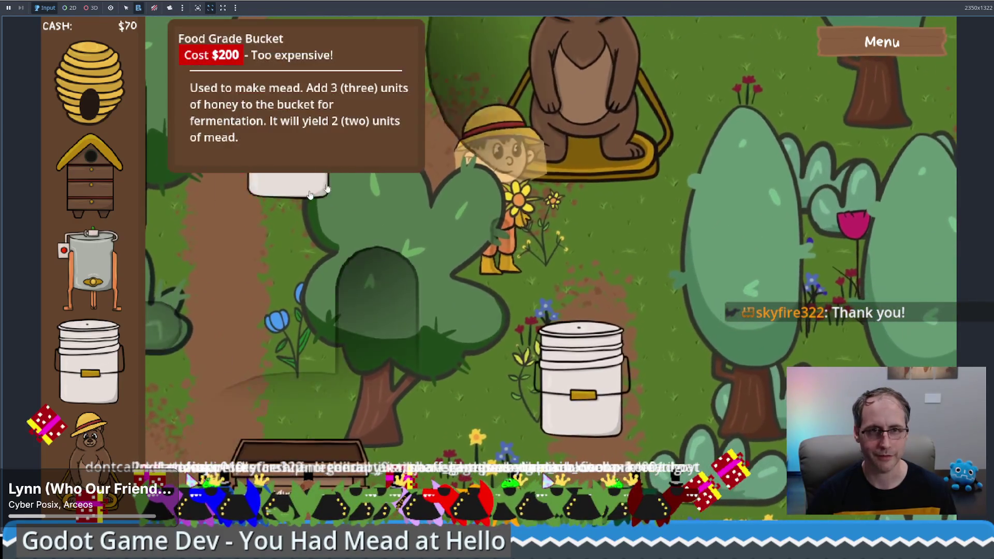
{"action": "mouse_move", "coordinate": [310, 194]}
{"action": "left_mouse_down"}
{"action": "mouse_move", "coordinate": [370, 191]}
{"action": "mouse_move", "coordinate": [262, 236]}
{"action": "left_mouse_up"}
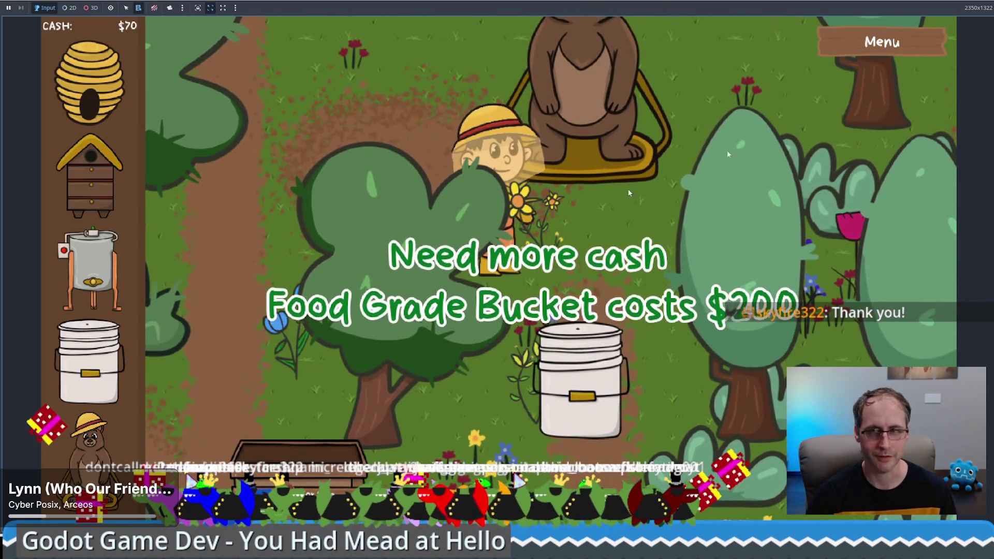
Enable Sandbox Mode, place a free Food Grade Bucket beside the path and take its mead.
{"action": "left_click", "coordinate": [887, 45]}
{"action": "left_click", "coordinate": [486, 456]}
{"action": "mouse_move", "coordinate": [88, 363]}
{"action": "left_mouse_down"}
{"action": "mouse_move", "coordinate": [230, 254]}
{"action": "mouse_move", "coordinate": [262, 207]}
{"action": "left_mouse_up"}
{"action": "left_click", "coordinate": [575, 373]}
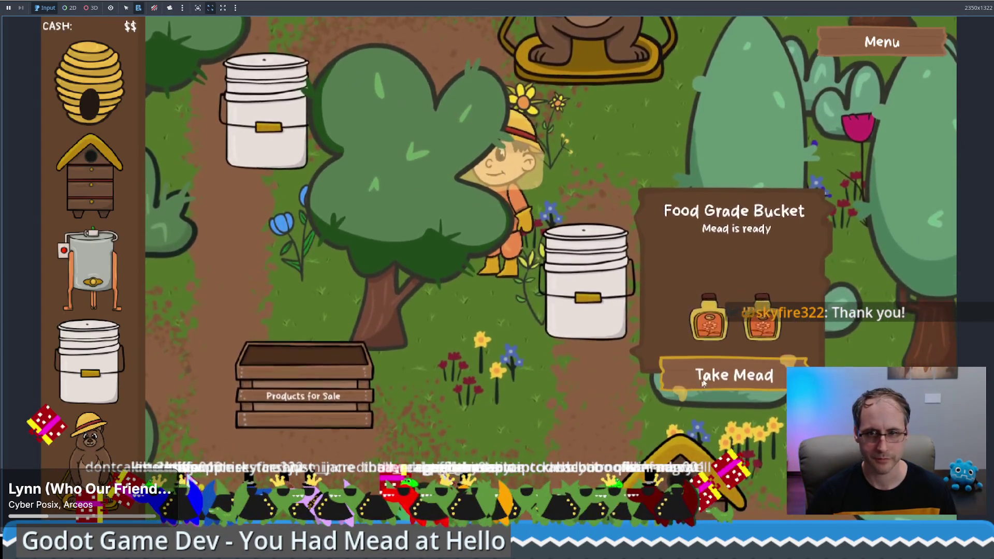
{"action": "left_click", "coordinate": [730, 377]}
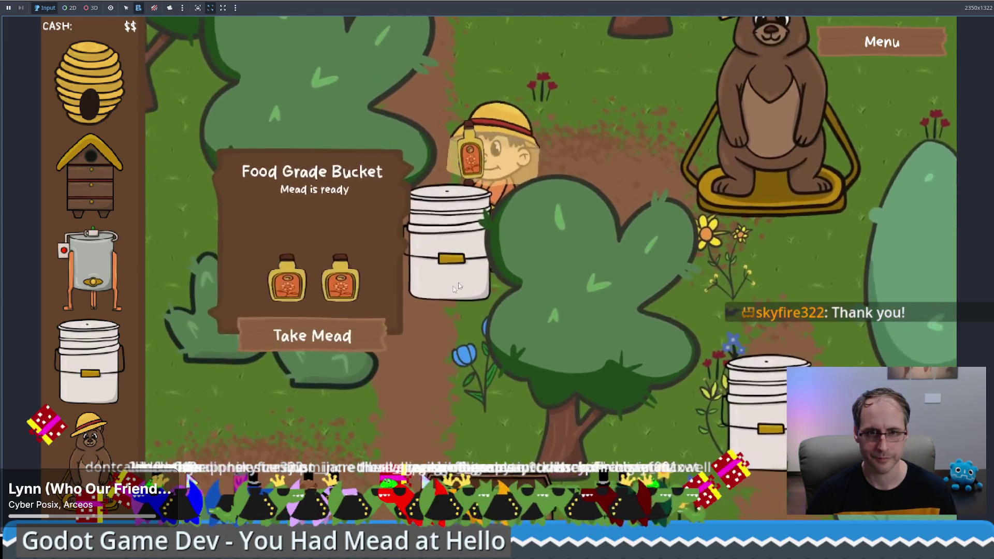
Carry mead from the bucket to the bear three times, offering each bottle.
{"action": "left_click", "coordinate": [356, 335]}
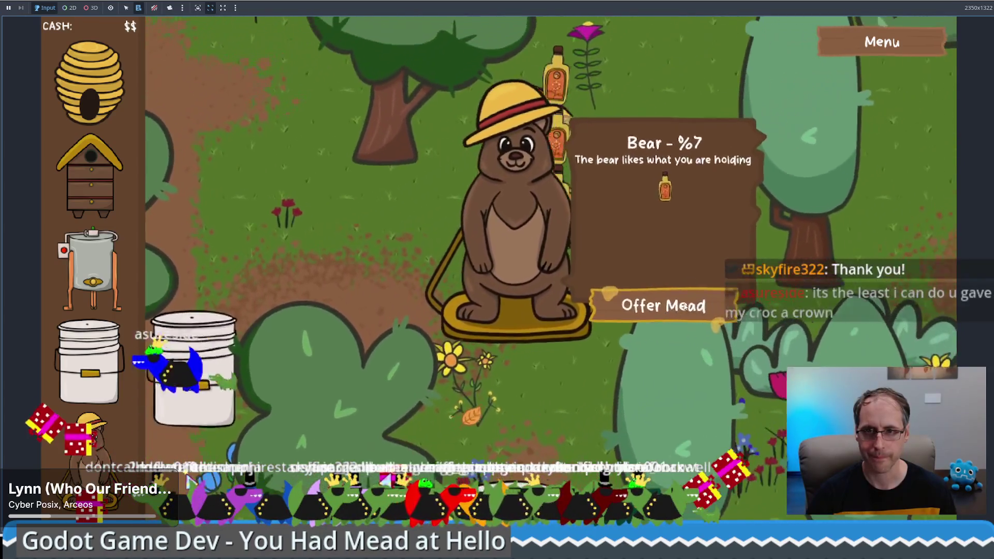
{"action": "left_click", "coordinate": [477, 323]}
{"action": "left_click", "coordinate": [284, 343]}
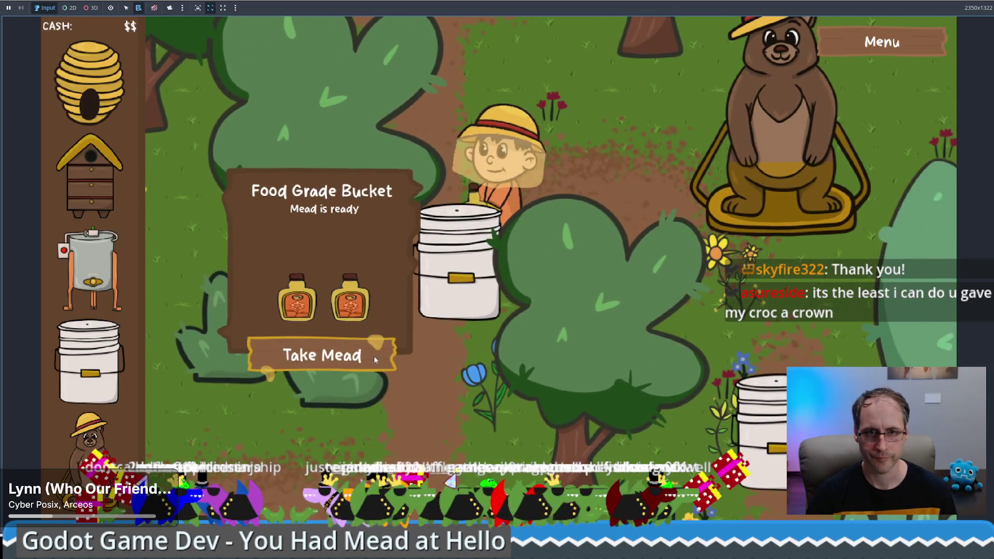
{"action": "left_click", "coordinate": [376, 360]}
{"action": "left_click", "coordinate": [792, 135]}
{"action": "left_click", "coordinate": [741, 246]}
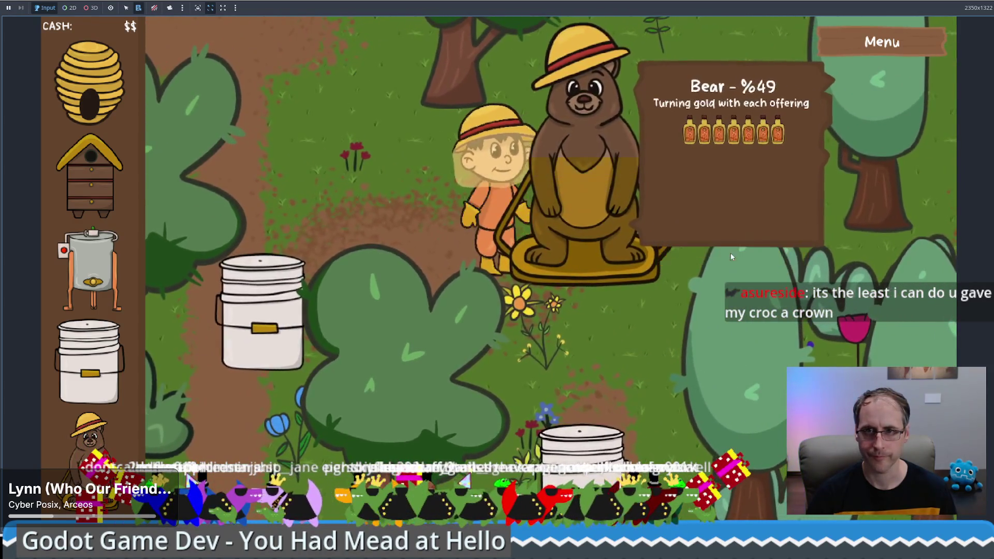
{"action": "left_click", "coordinate": [284, 337]}
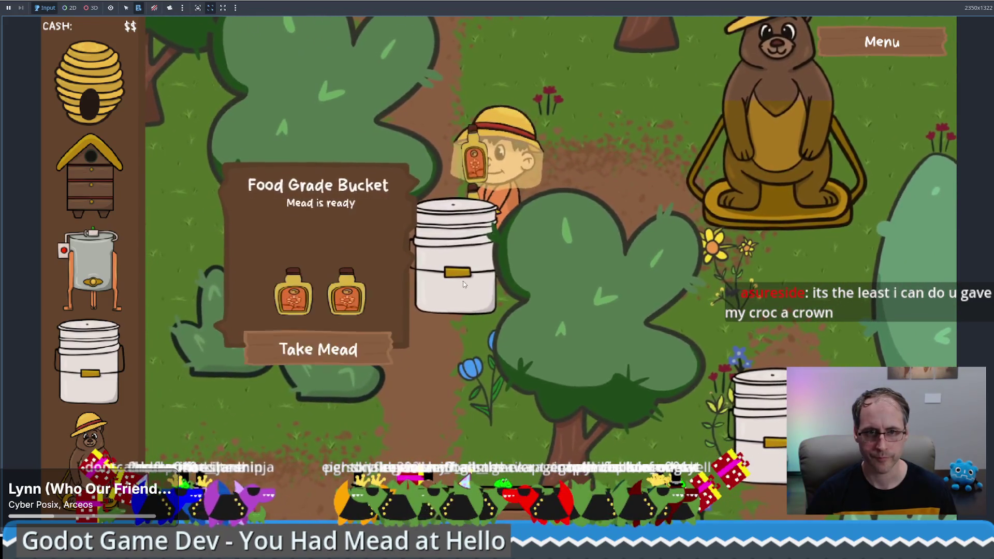
{"action": "left_click", "coordinate": [330, 353]}
{"action": "left_click", "coordinate": [771, 124]}
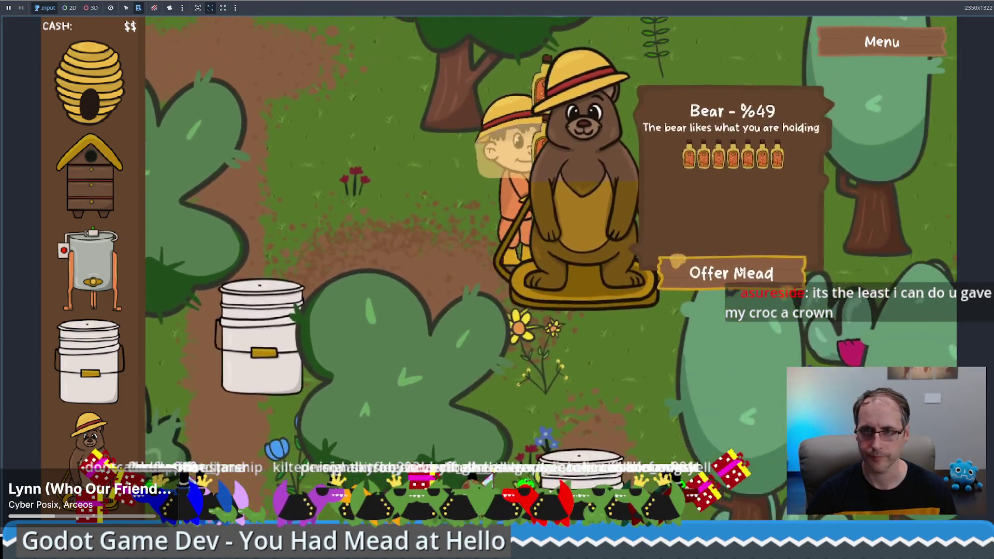
{"action": "left_click", "coordinate": [688, 283]}
Empty both buckets of mead and offer another bottle, raising the bear to 91%.
{"action": "left_click", "coordinate": [240, 346]}
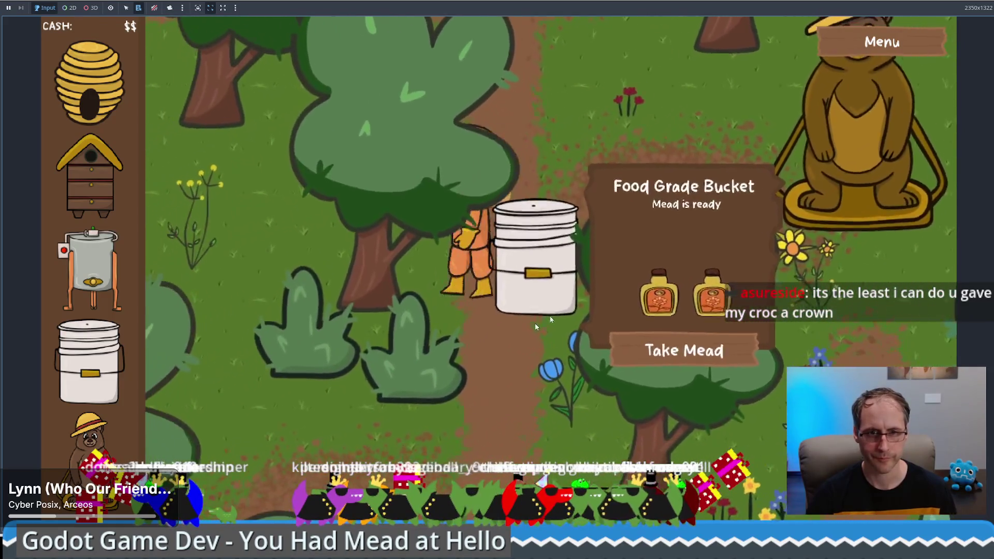
{"action": "left_click", "coordinate": [536, 327]}
{"action": "left_click", "coordinate": [648, 267]}
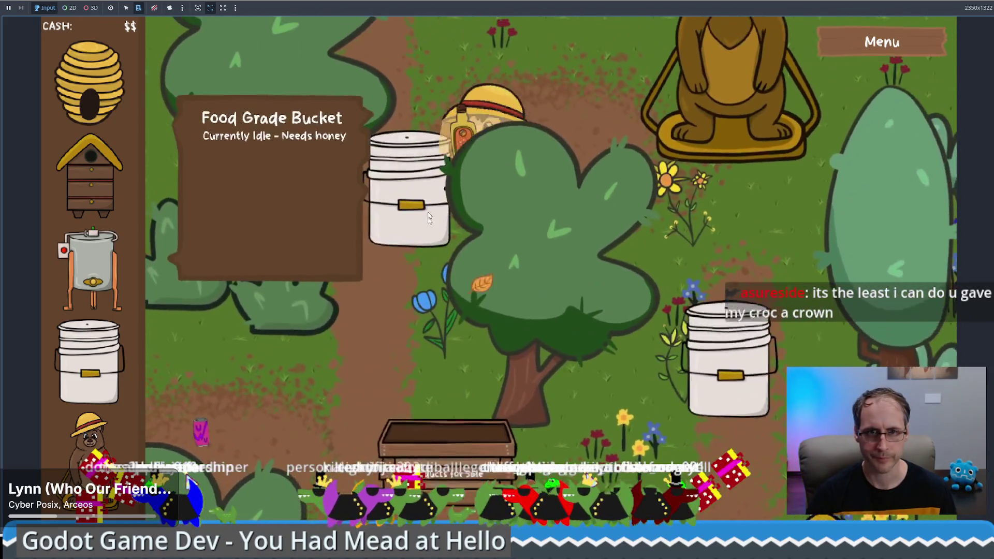
{"action": "left_click", "coordinate": [429, 217]}
{"action": "left_click", "coordinate": [310, 313]}
{"action": "left_click", "coordinate": [657, 201]}
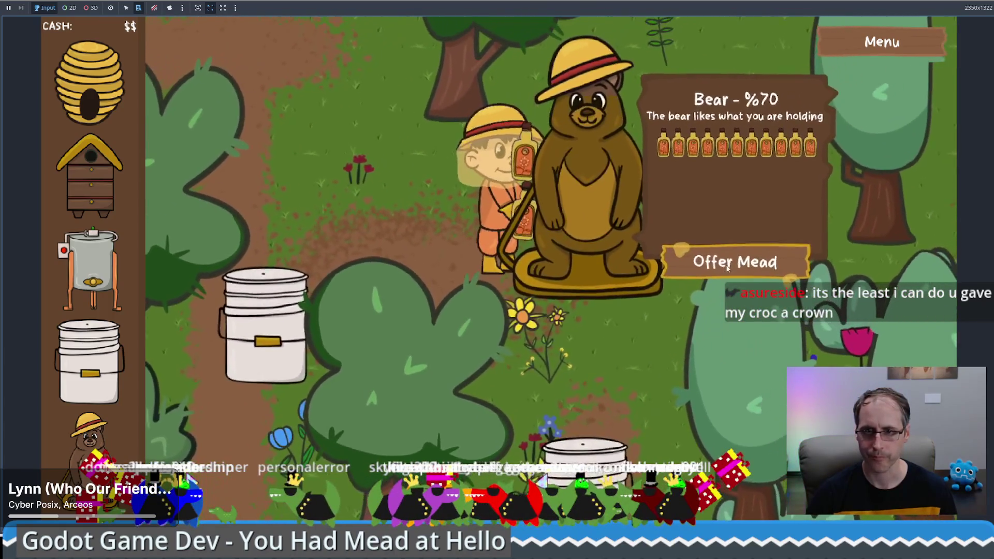
{"action": "left_click", "coordinate": [729, 267]}
Keep offering mead to reach 98%, then give the final bottle to turn the bear golden.
{"action": "left_click", "coordinate": [261, 332]}
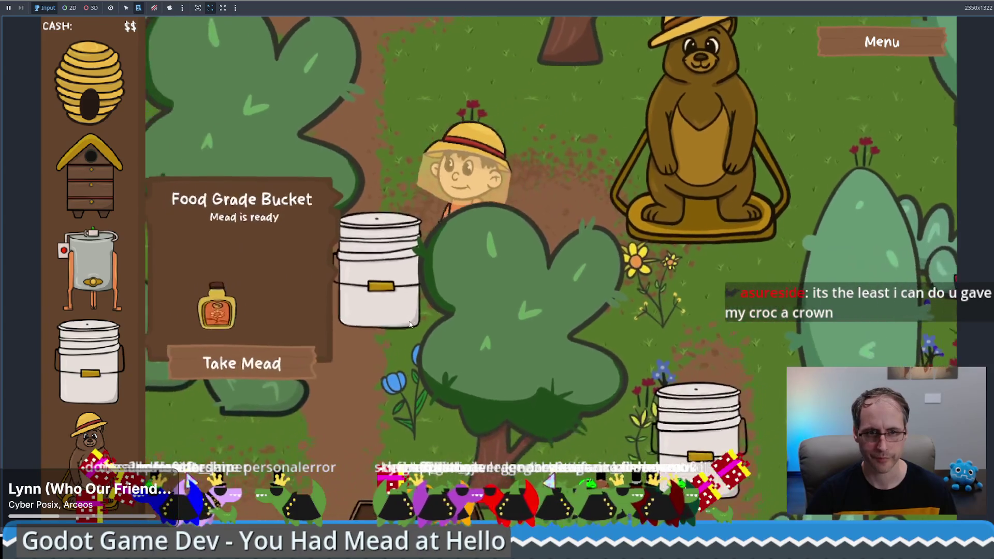
{"action": "left_click", "coordinate": [240, 362]}
{"action": "left_click", "coordinate": [427, 286]}
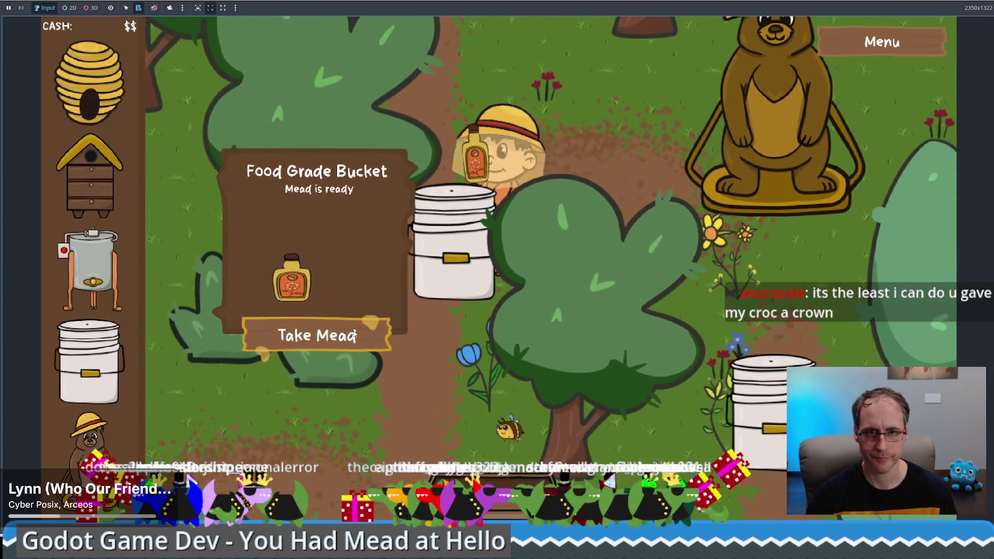
{"action": "left_click", "coordinate": [355, 336]}
{"action": "left_click", "coordinate": [664, 185]}
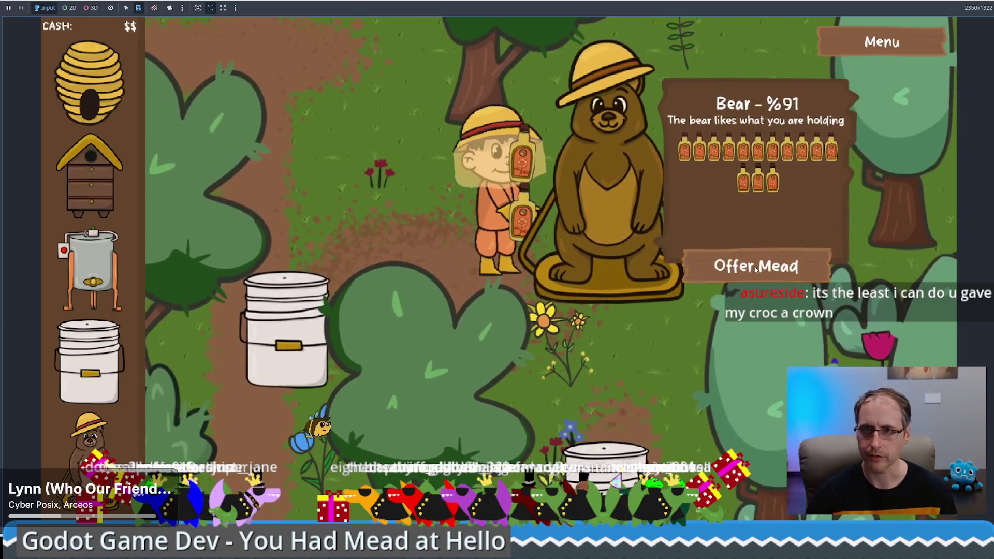
{"action": "left_click", "coordinate": [756, 266]}
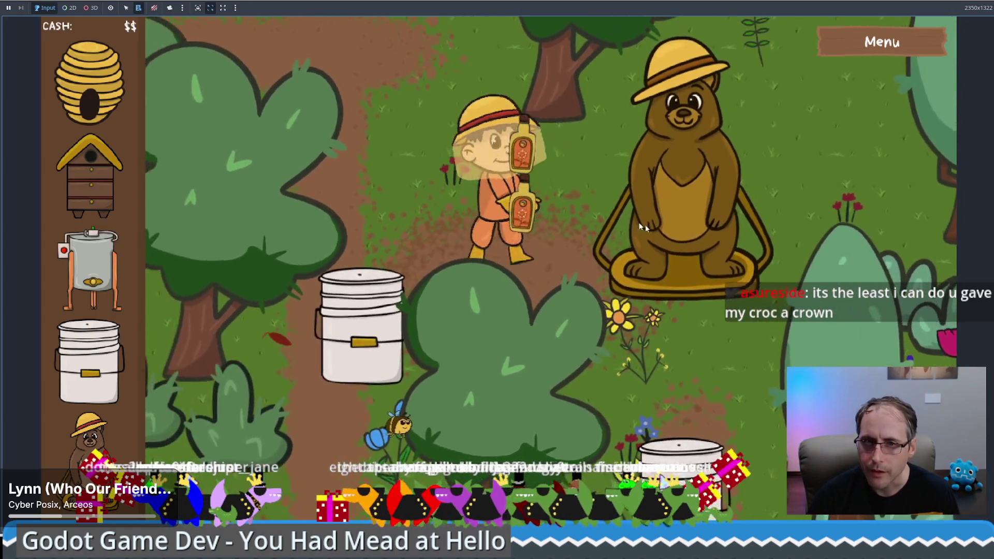
{"action": "left_click", "coordinate": [645, 225]}
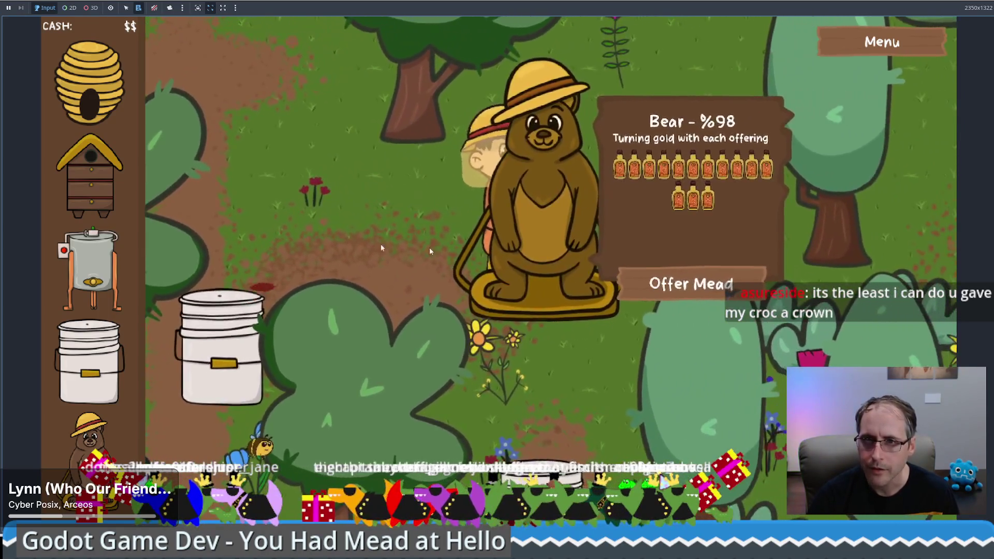
{"action": "left_click", "coordinate": [430, 251]}
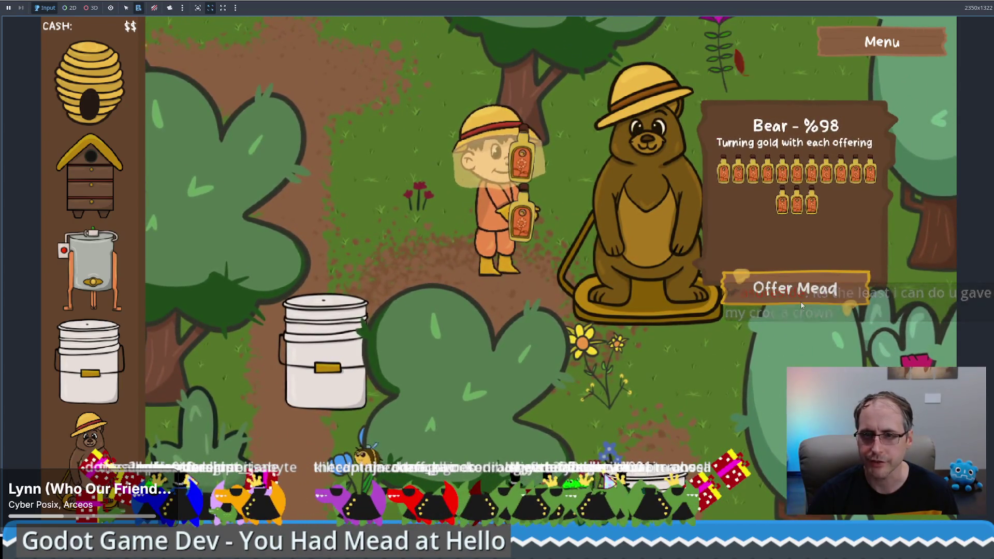
{"action": "left_click", "coordinate": [801, 305]}
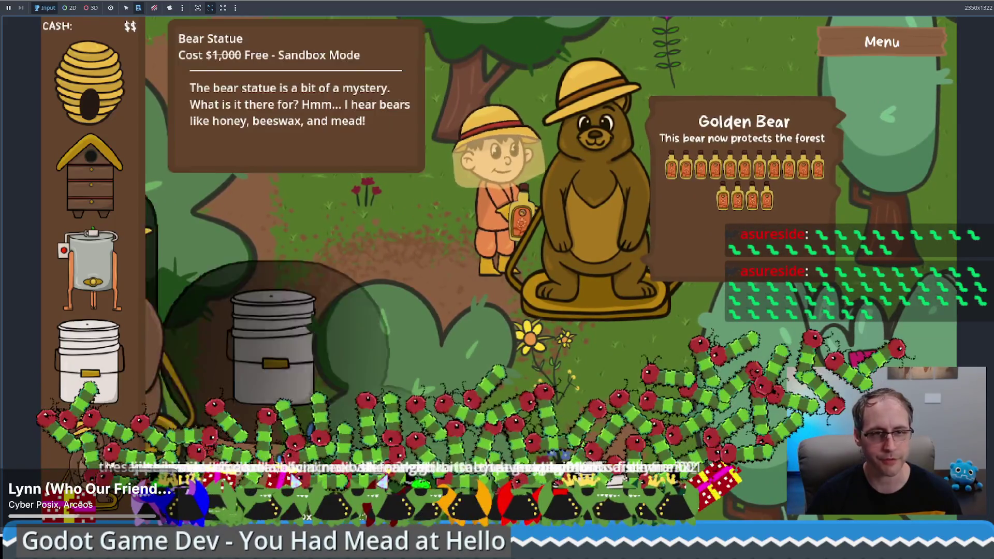
Walk the mead-carrying beekeeper with WASD up-left past the golden bear.
{"action": "left_click", "coordinate": [529, 326]}
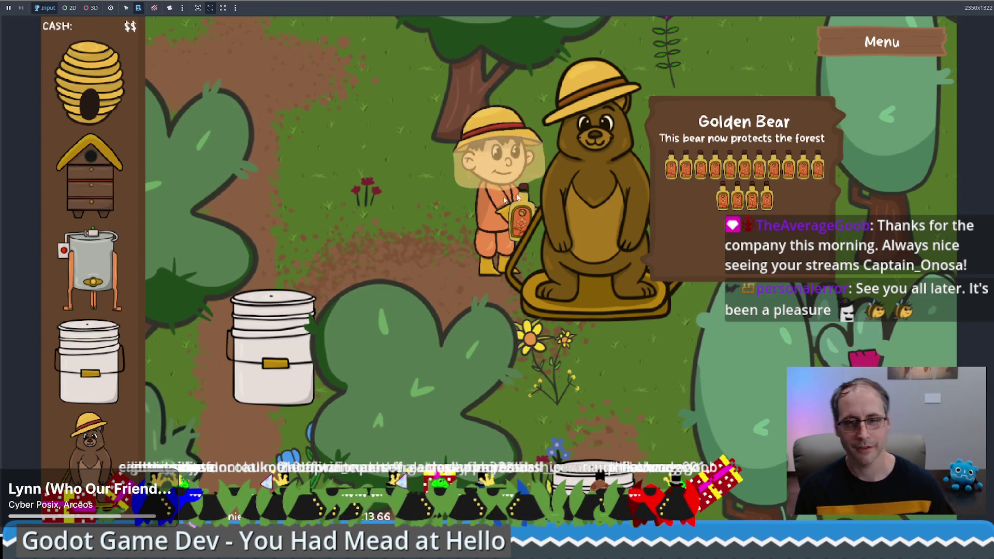
{"action": "key", "text": "a"}
{"action": "key", "text": "w"}
{"action": "key", "text": "s"}
{"action": "key", "text": "d"}
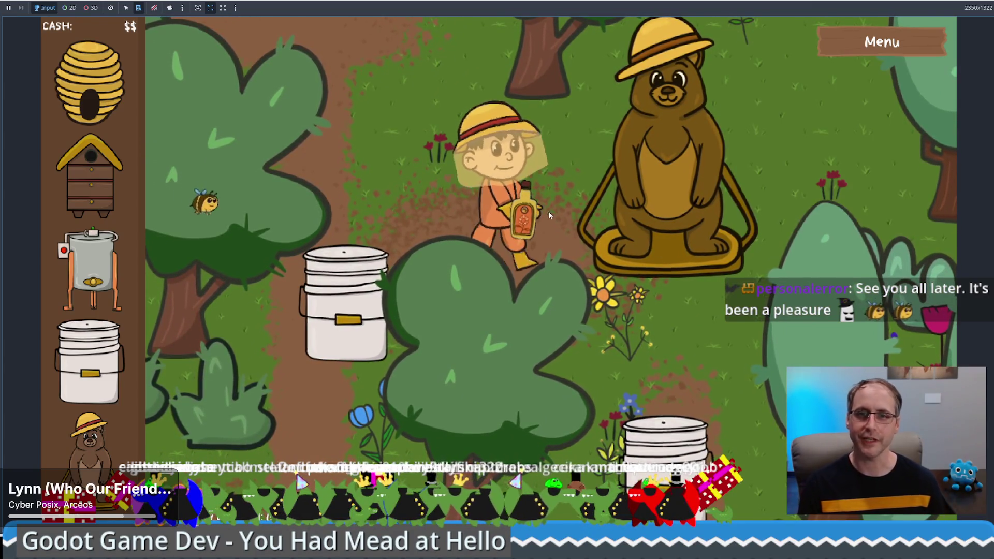
{"action": "key", "text": "w"}
{"action": "key", "text": "w"}
{"action": "key", "text": "a"}
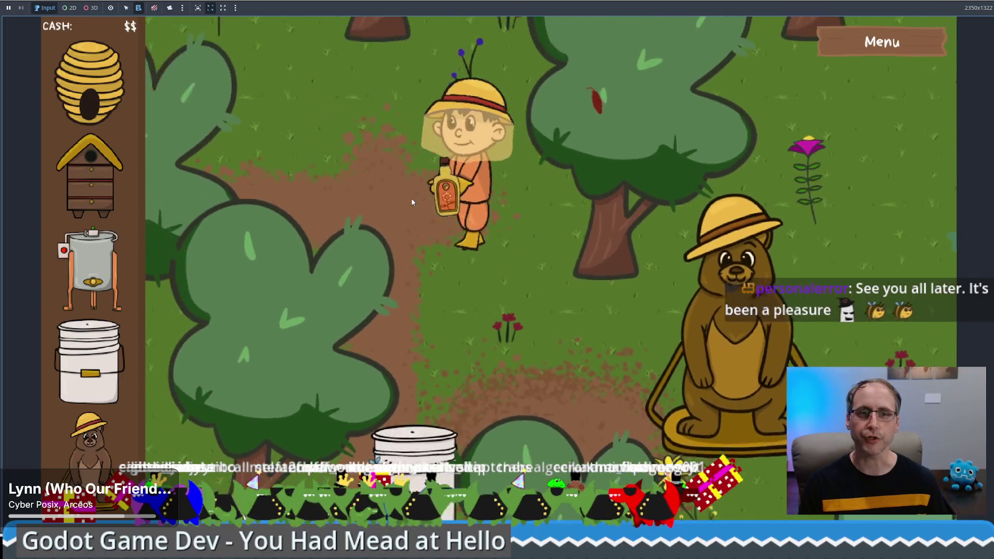